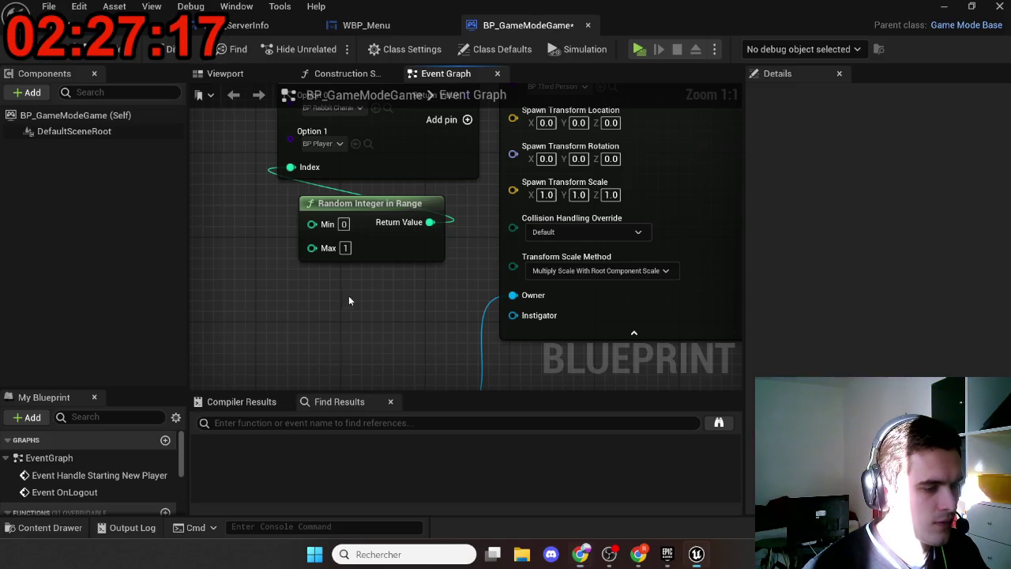
# Pan over the event graph's SpawnActor, Update Session, Select, Random Integer and For Each Loop nodes
pyautogui.scroll(-10, 348, 300)
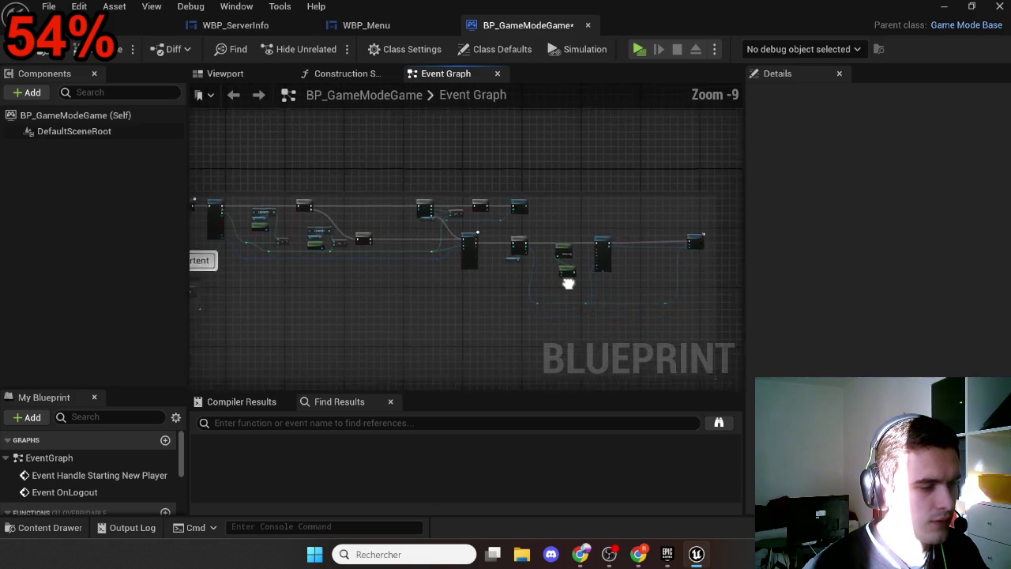
pyautogui.scroll(6, 672, 271)
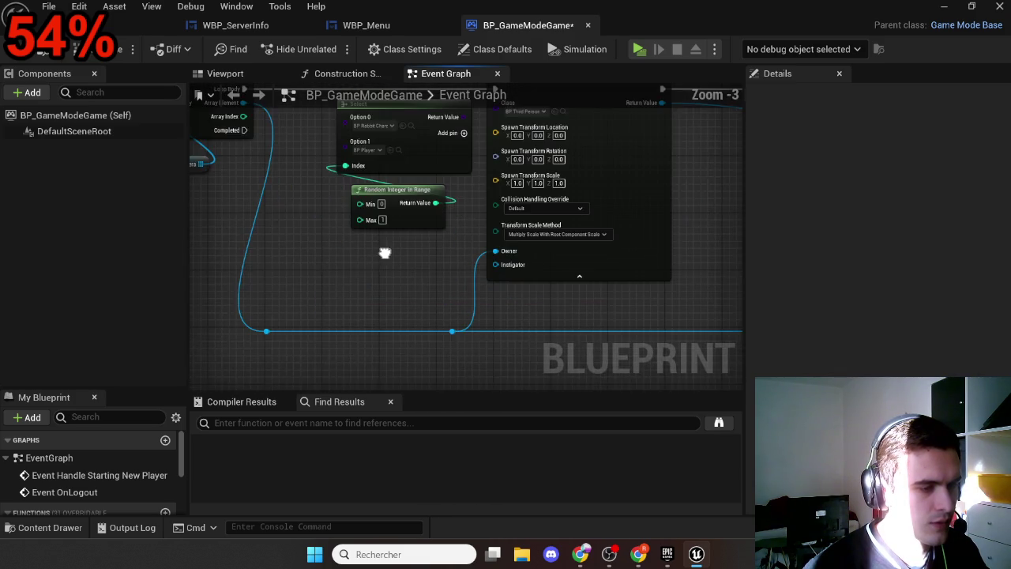
pyautogui.moveTo(385, 253); pyautogui.dragTo(321, 334)
pyautogui.scroll(-9, 327, 340)
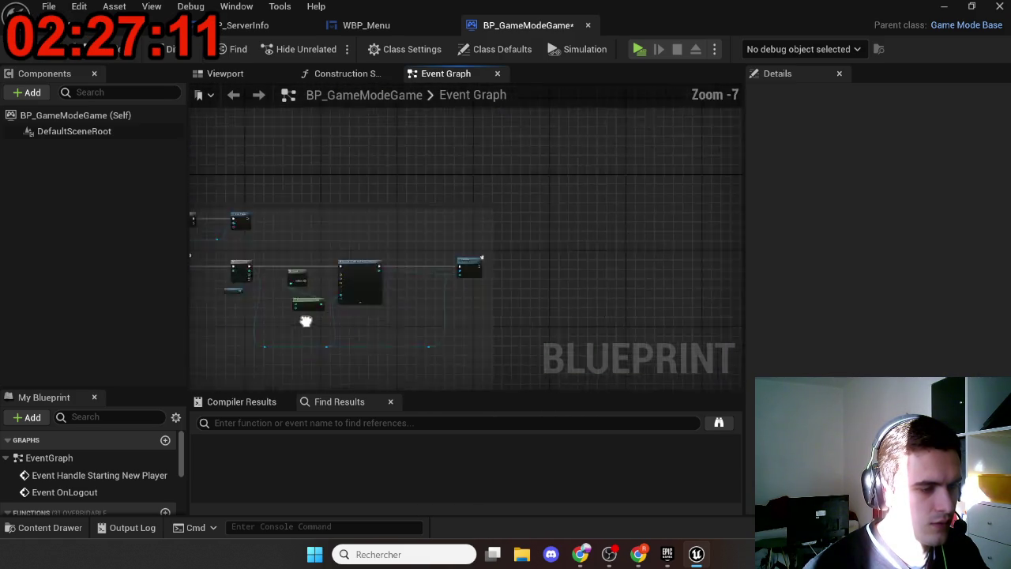
pyautogui.moveTo(341, 278)
pyautogui.mouseDown()
pyautogui.moveTo(600, 213)
pyautogui.moveTo(618, 225)
pyautogui.mouseUp()
pyautogui.scroll(9, 564, 196)
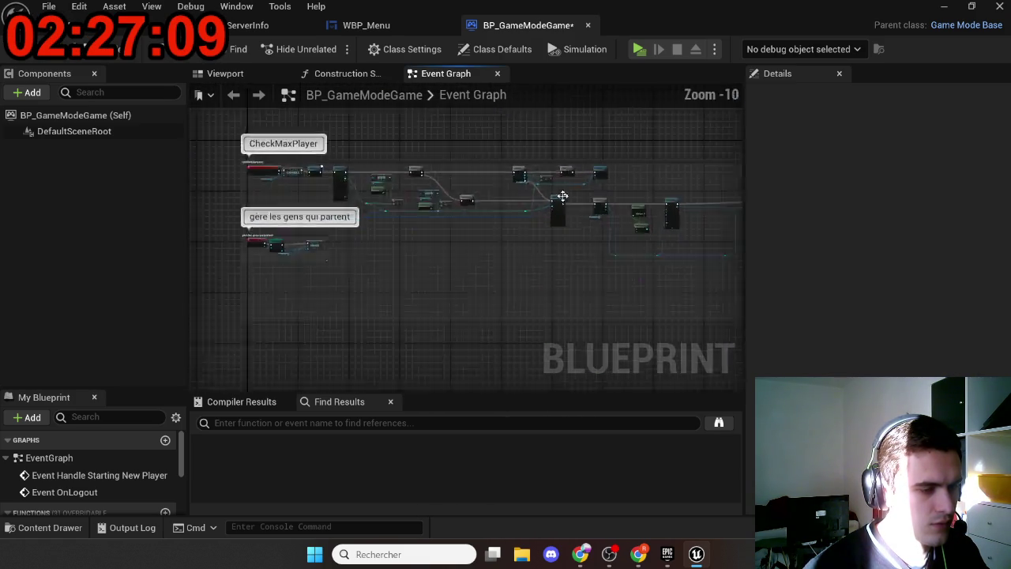
pyautogui.moveTo(607, 273); pyautogui.dragTo(440, 266)
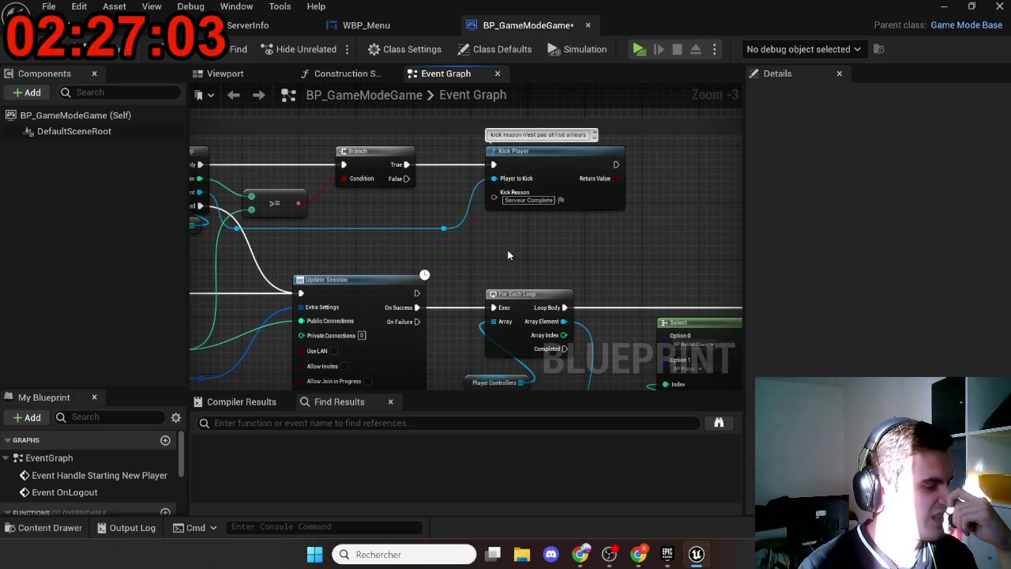
pyautogui.moveTo(507, 249); pyautogui.dragTo(416, 129)
pyautogui.moveTo(445, 300)
pyautogui.mouseDown()
pyautogui.moveTo(278, 230)
pyautogui.moveTo(393, 319)
pyautogui.moveTo(351, 337)
pyautogui.mouseUp()
pyautogui.moveTo(564, 370)
pyautogui.mouseDown()
pyautogui.moveTo(501, 318)
pyautogui.moveTo(413, 339)
pyautogui.moveTo(619, 340)
pyautogui.moveTo(602, 323)
pyautogui.moveTo(664, 289)
pyautogui.mouseUp()
pyautogui.scroll(-1, 500, 319)
# Review the Branch, LENGTH and Get Game State player-count check nodes up to Retriggerable Delay
pyautogui.moveTo(413, 235); pyautogui.dragTo(715, 277)
pyautogui.moveTo(546, 293)
pyautogui.mouseDown()
pyautogui.moveTo(661, 314)
pyautogui.moveTo(686, 294)
pyautogui.mouseUp()
pyautogui.scroll(-1, 662, 314)
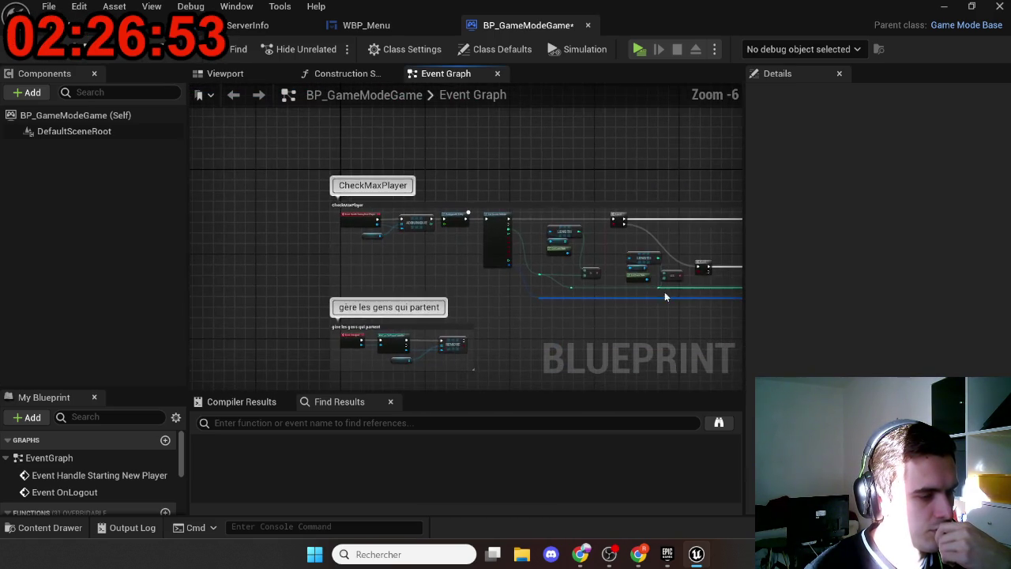
pyautogui.scroll(1, 411, 235)
pyautogui.scroll(1, 503, 285)
pyautogui.moveTo(504, 286)
pyautogui.mouseDown()
pyautogui.moveTo(398, 252)
pyautogui.moveTo(282, 256)
pyautogui.mouseUp()
pyautogui.moveTo(457, 351)
pyautogui.mouseDown()
pyautogui.moveTo(399, 309)
pyautogui.moveTo(369, 301)
pyautogui.moveTo(394, 346)
pyautogui.moveTo(327, 357)
pyautogui.mouseUp()
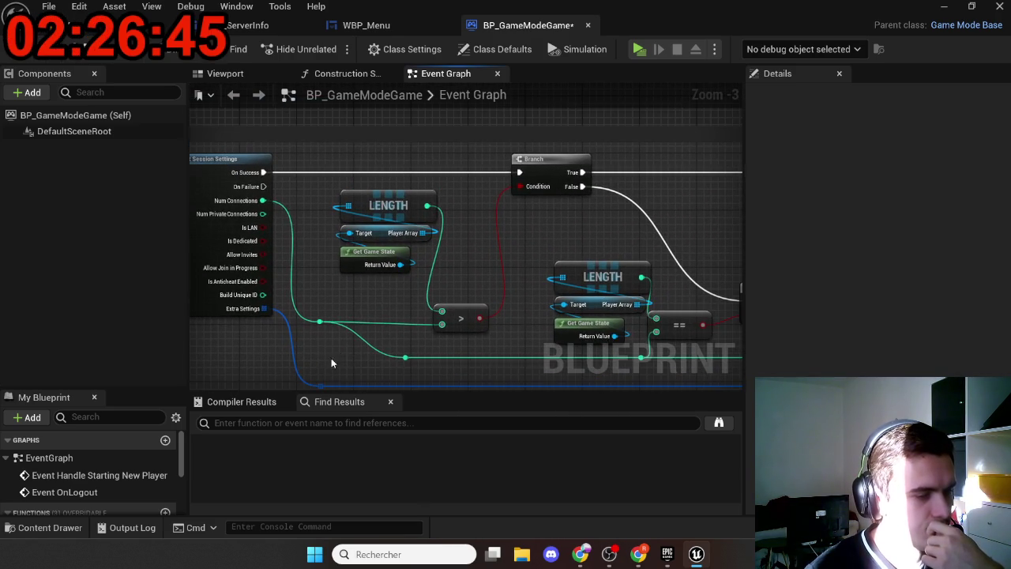
pyautogui.moveTo(453, 266)
pyautogui.mouseDown()
pyautogui.moveTo(372, 255)
pyautogui.moveTo(366, 242)
pyautogui.moveTo(634, 316)
pyautogui.mouseUp()
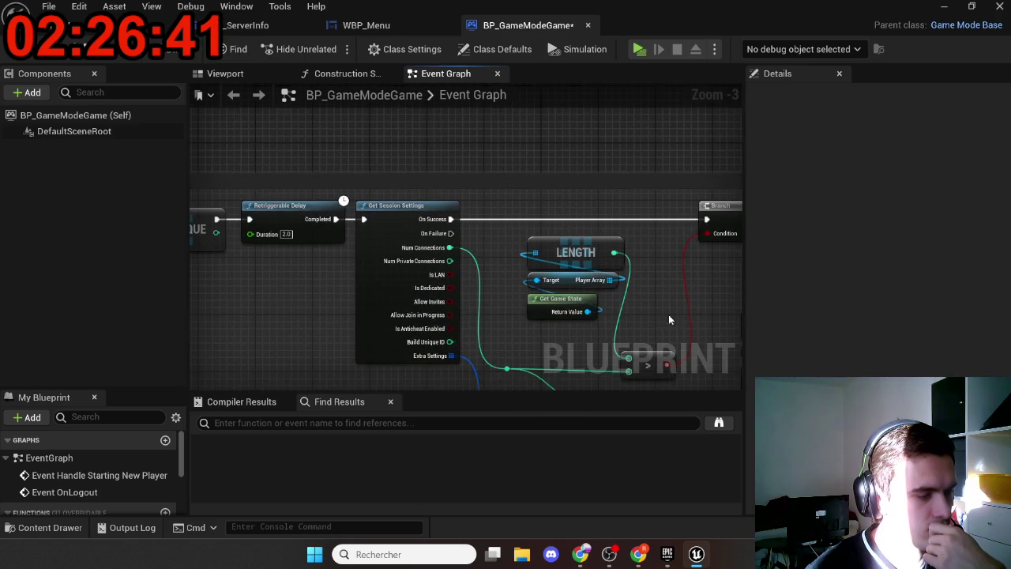
pyautogui.moveTo(271, 282); pyautogui.dragTo(353, 229)
# Select Retriggerable Delay and look over the Branch, Update Session and For Each Loop nodes
pyautogui.click(383, 221)
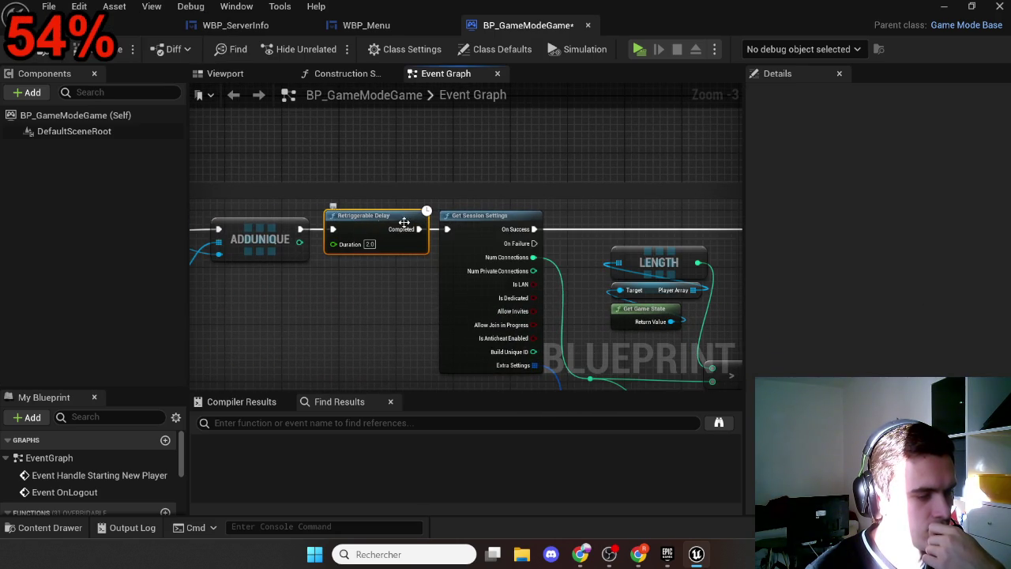
pyautogui.moveTo(458, 221); pyautogui.dragTo(230, 203)
pyautogui.moveTo(537, 257)
pyautogui.mouseDown()
pyautogui.moveTo(553, 252)
pyautogui.moveTo(430, 207)
pyautogui.mouseUp()
pyautogui.moveTo(446, 253)
pyautogui.mouseDown()
pyautogui.moveTo(427, 271)
pyautogui.moveTo(284, 251)
pyautogui.moveTo(220, 269)
pyautogui.mouseUp()
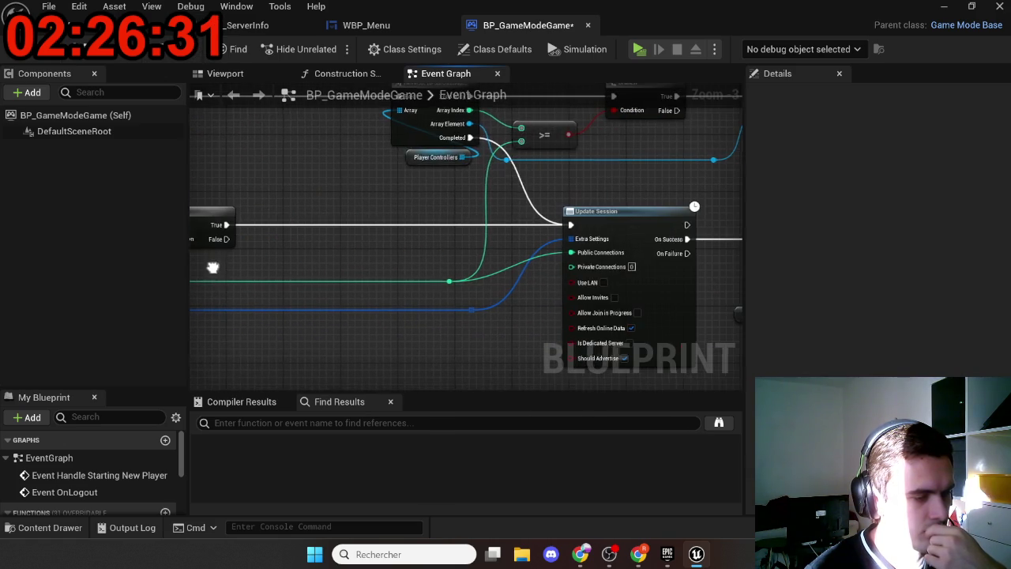
pyautogui.moveTo(338, 244)
pyautogui.mouseDown()
pyautogui.moveTo(607, 235)
pyautogui.moveTo(432, 235)
pyautogui.moveTo(534, 192)
pyautogui.moveTo(584, 285)
pyautogui.moveTo(299, 250)
pyautogui.mouseUp()
pyautogui.moveTo(474, 303)
pyautogui.mouseDown()
pyautogui.moveTo(285, 287)
pyautogui.moveTo(366, 290)
pyautogui.mouseUp()
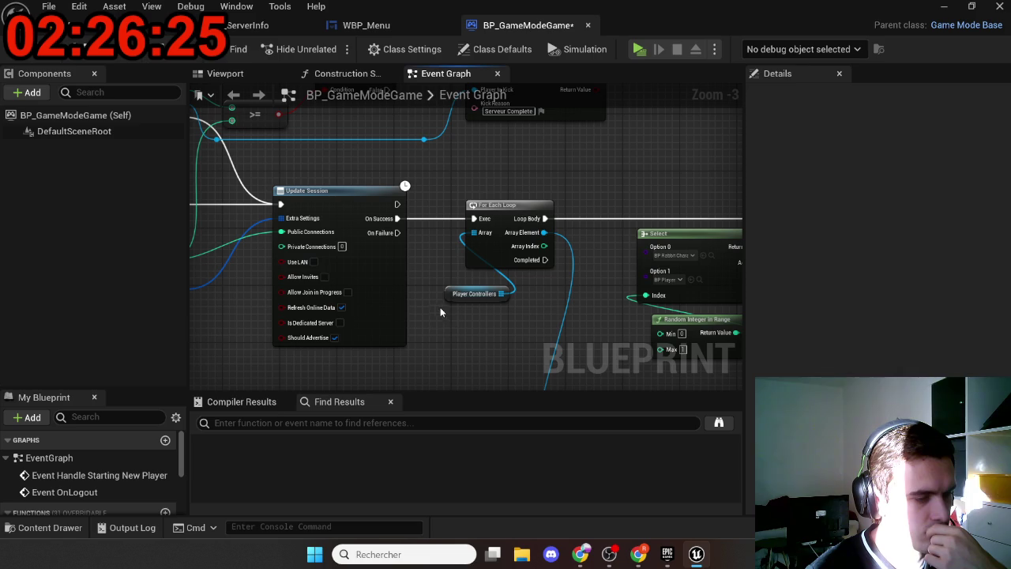
pyautogui.moveTo(444, 320); pyautogui.dragTo(578, 318)
pyautogui.moveTo(375, 311)
pyautogui.mouseDown()
pyautogui.moveTo(411, 305)
pyautogui.moveTo(501, 327)
pyautogui.moveTo(603, 321)
pyautogui.mouseUp()
pyautogui.scroll(-1, 443, 311)
pyautogui.scroll(-1, 603, 322)
pyautogui.scroll(5, 437, 268)
pyautogui.moveTo(437, 267)
pyautogui.mouseDown()
pyautogui.moveTo(372, 287)
pyautogui.moveTo(338, 242)
pyautogui.moveTo(282, 241)
pyautogui.mouseUp()
# Add a Print String off Loop Body, printing each Array Element's name
pyautogui.moveTo(435, 162); pyautogui.dragTo(483, 161)
pyautogui.write('print')
pyautogui.press('Return')
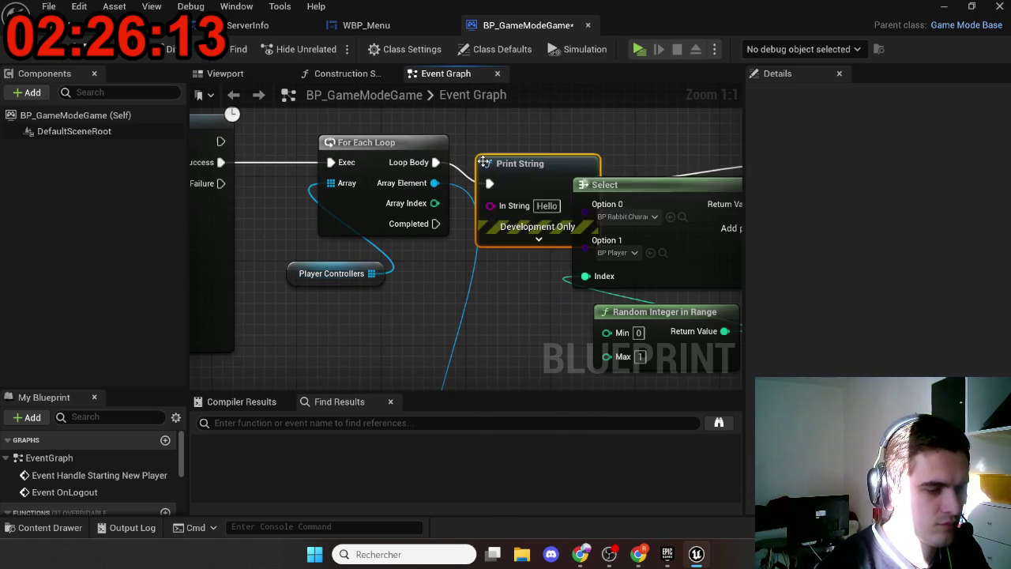
pyautogui.moveTo(435, 183); pyautogui.dragTo(522, 213)
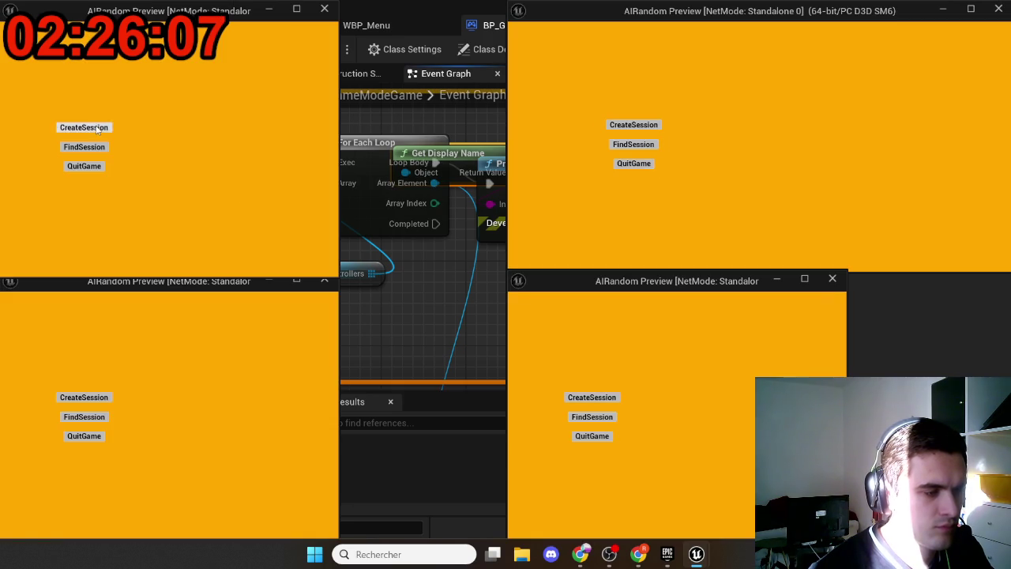
# Create a session in the first window and join it via FindSession from the others
pyautogui.click(99, 128)
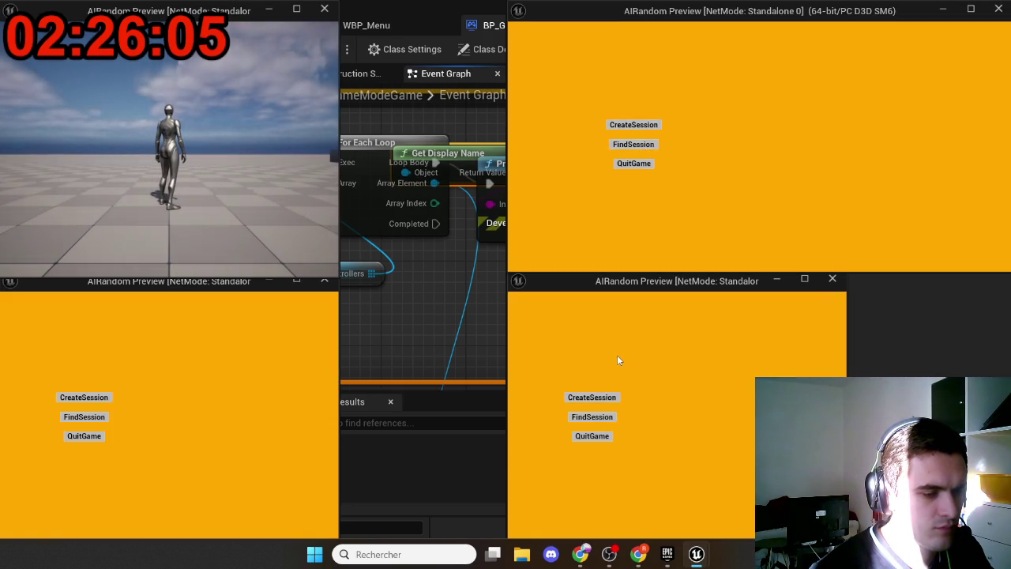
pyautogui.click(78, 426)
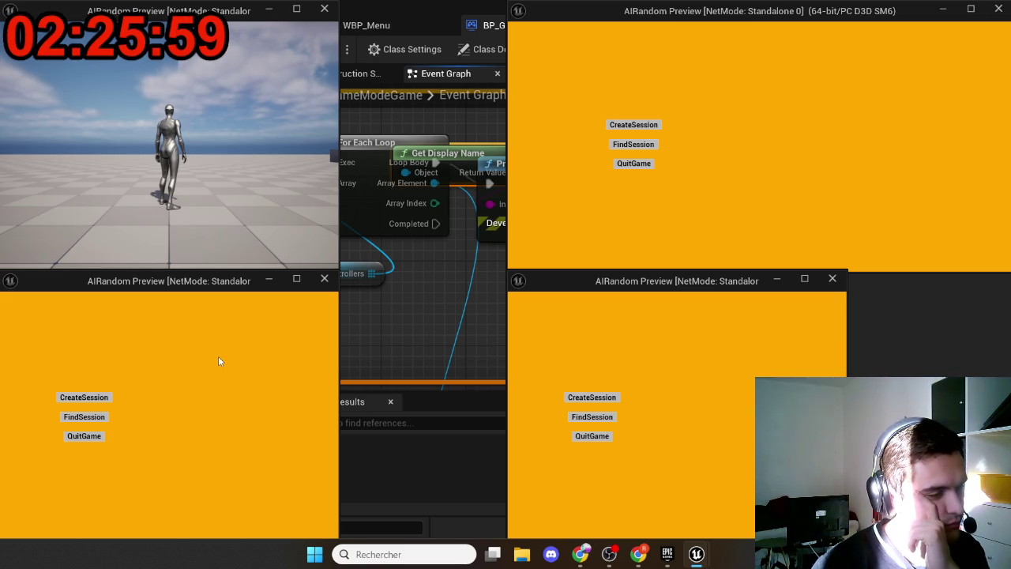
pyautogui.click(807, 97)
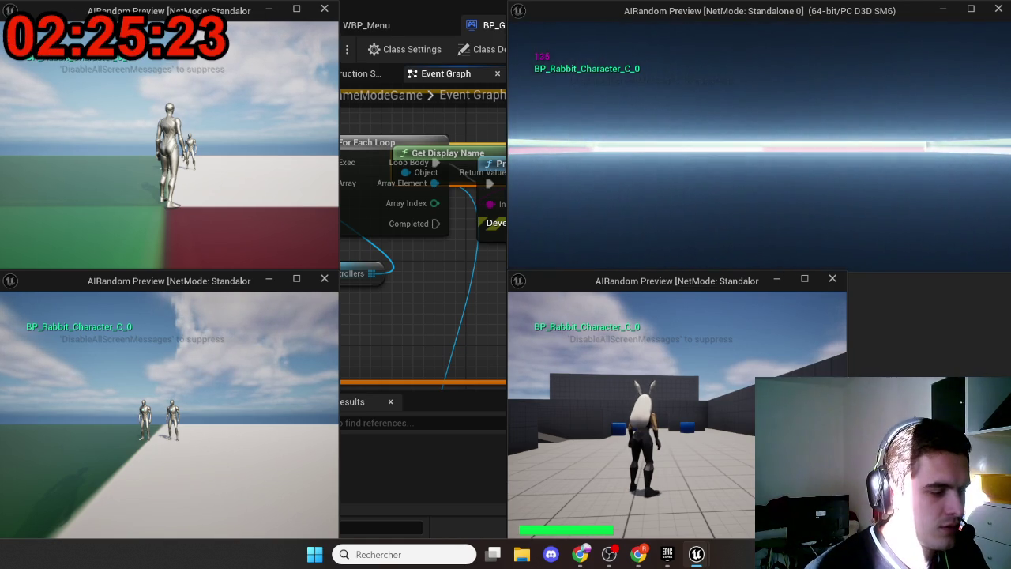
pyautogui.press('super')
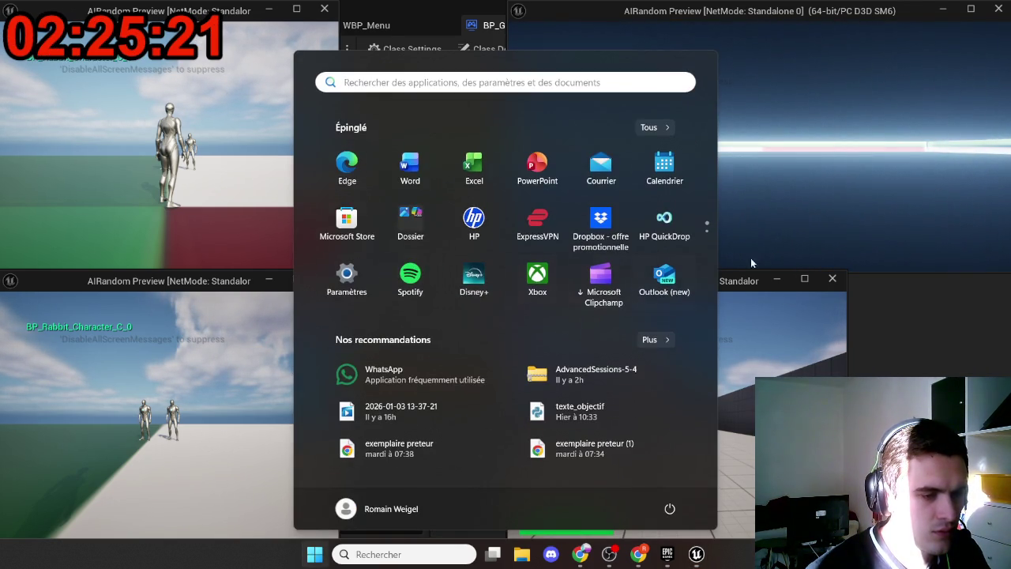
# Dismiss the Start menu, stop Play In Editor, and show BP_GameModeGame's Class Defaults
pyautogui.press('super')
pyautogui.press('super')
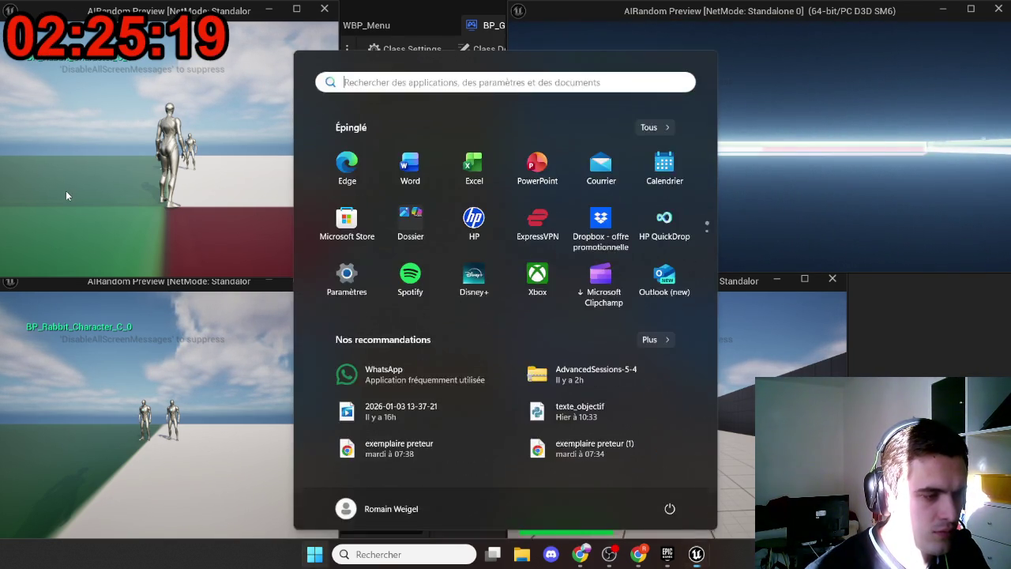
pyautogui.press('super')
pyautogui.press('Escape')
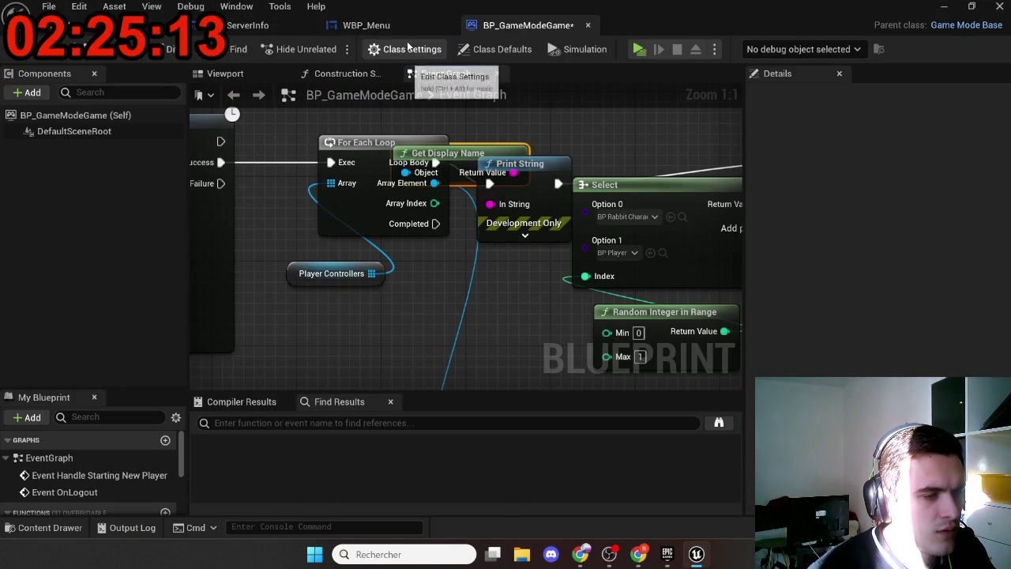
pyautogui.click(491, 51)
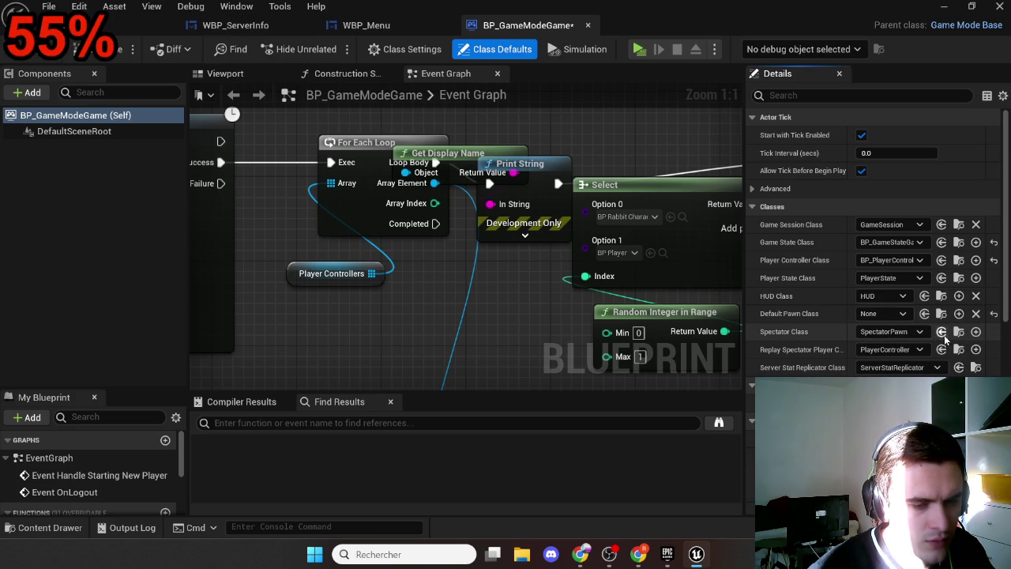
# Reset BP_GameModeGame's Default Pawn Class from None to DefaultPawn
pyautogui.click(994, 314)
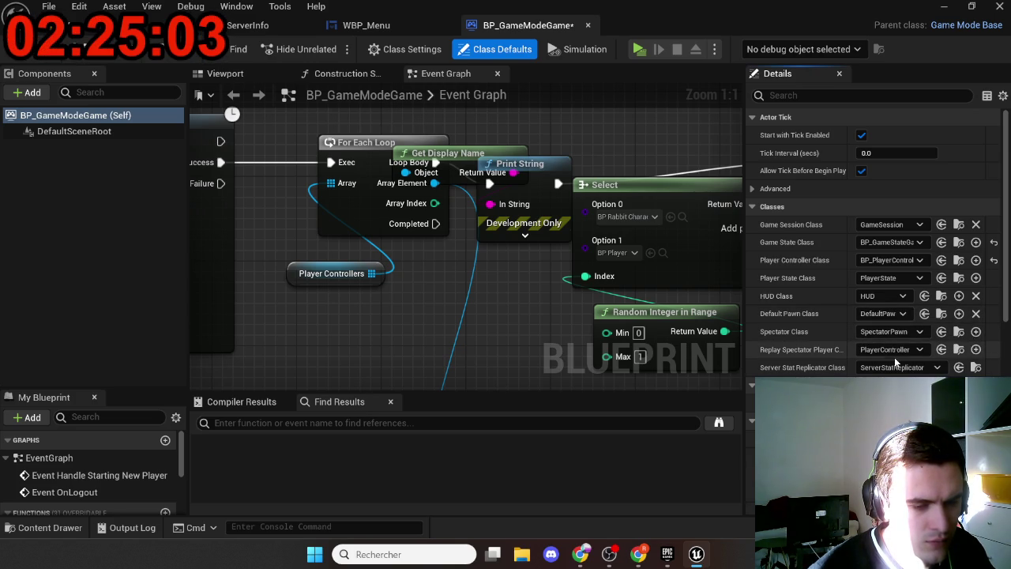
pyautogui.scroll(-2, 398, 185)
pyautogui.moveTo(399, 185); pyautogui.dragTo(235, 178)
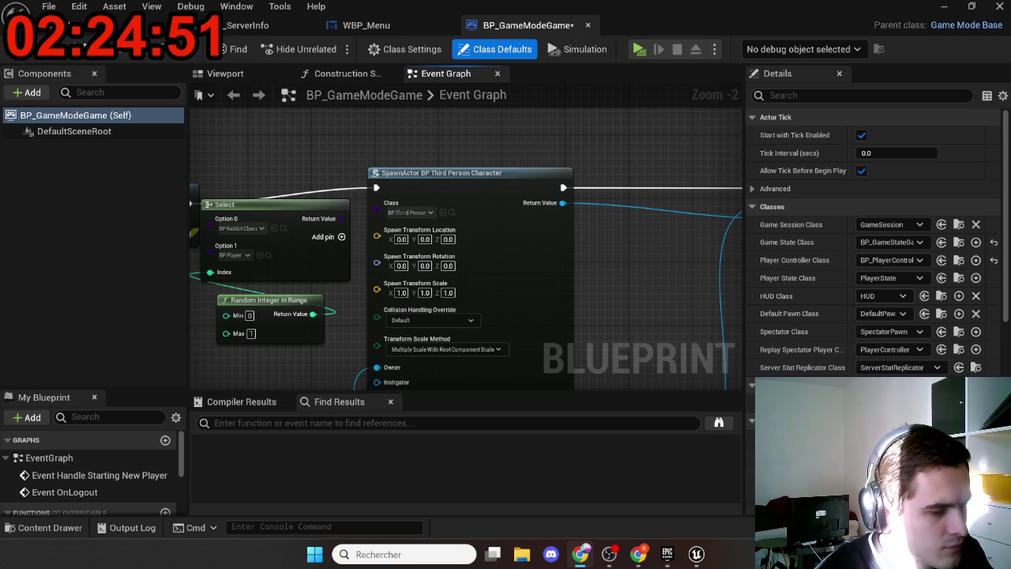
# Collapse the SpawnActor node's advanced pins
pyautogui.scroll(-6, 340, 303)
pyautogui.scroll(7, 494, 300)
pyautogui.moveTo(493, 300); pyautogui.dragTo(361, 226)
pyautogui.moveTo(544, 314); pyautogui.dragTo(292, 327)
pyautogui.moveTo(374, 334); pyautogui.dragTo(240, 337)
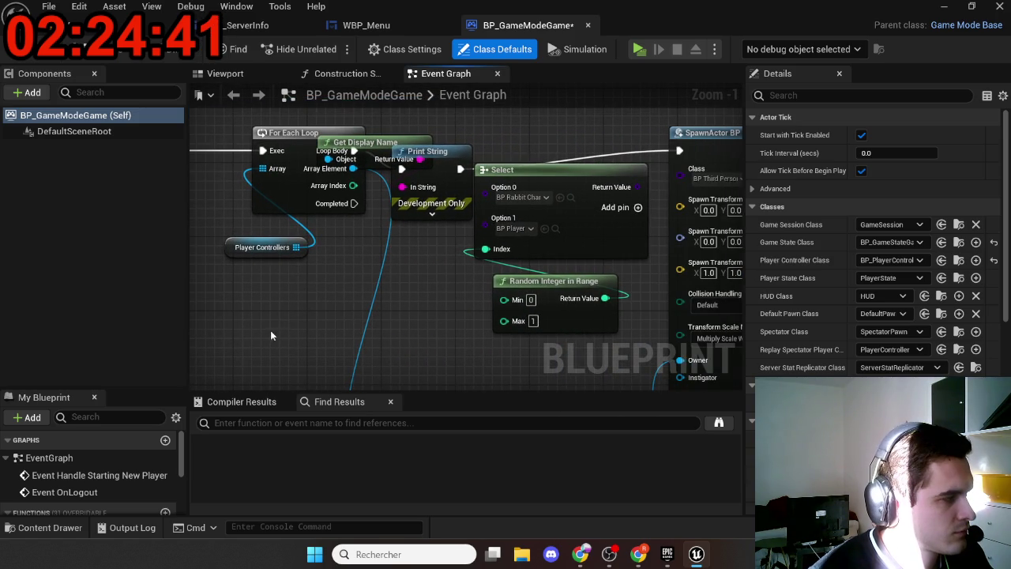
pyautogui.moveTo(382, 298)
pyautogui.mouseDown()
pyautogui.moveTo(289, 304)
pyautogui.moveTo(235, 326)
pyautogui.moveTo(190, 312)
pyautogui.mouseUp()
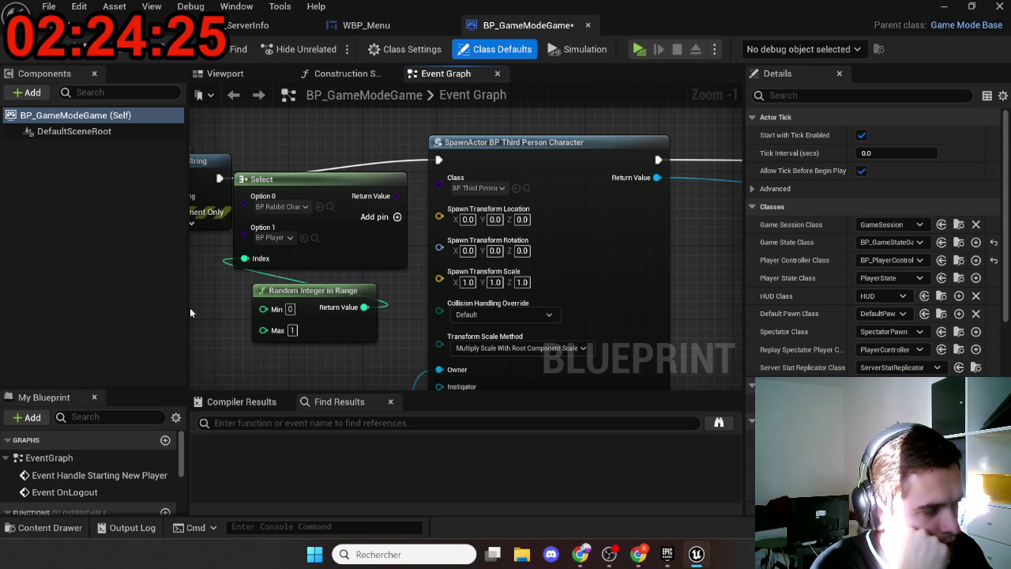
pyautogui.moveTo(403, 315); pyautogui.dragTo(419, 104)
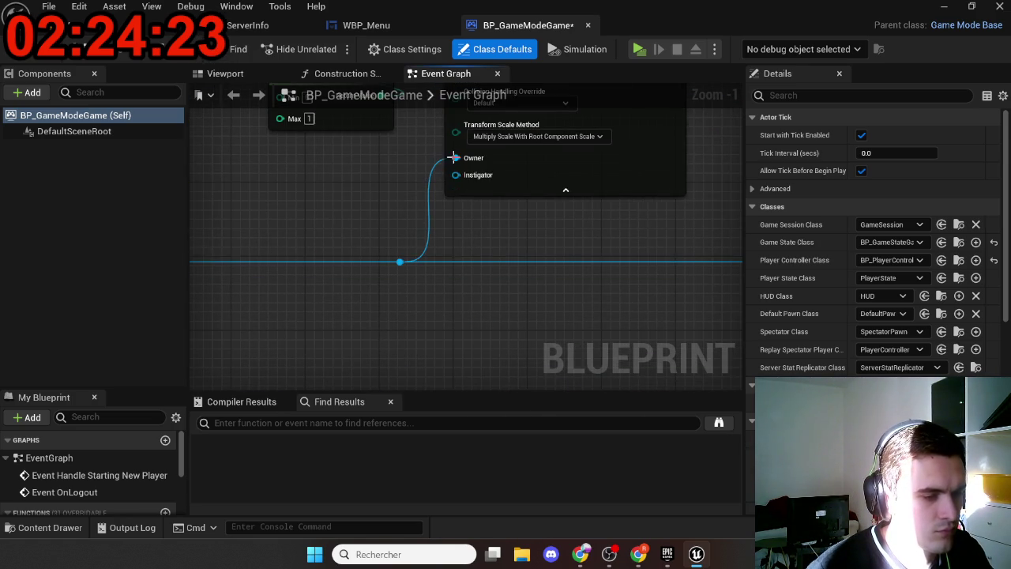
pyautogui.click(497, 188)
# Select the Select and Random Integer nodes feeding the actor class
pyautogui.moveTo(411, 207)
pyautogui.mouseDown()
pyautogui.moveTo(434, 366)
pyautogui.moveTo(575, 387)
pyautogui.mouseUp()
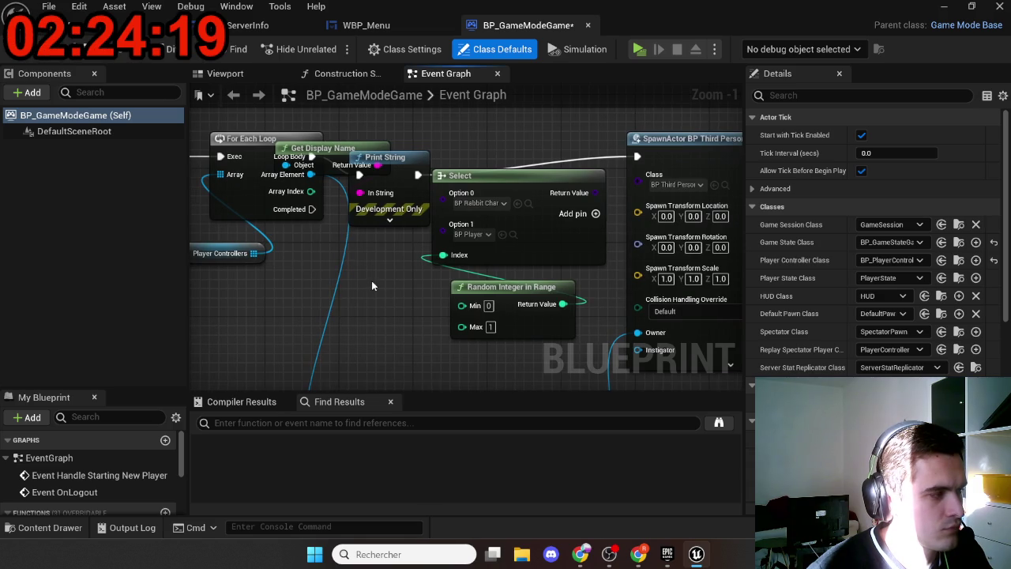
pyautogui.moveTo(379, 283)
pyautogui.mouseDown()
pyautogui.moveTo(348, 310)
pyautogui.moveTo(442, 237)
pyautogui.mouseUp()
pyautogui.moveTo(553, 195)
pyautogui.mouseDown()
pyautogui.moveTo(500, 218)
pyautogui.moveTo(492, 249)
pyautogui.mouseUp()
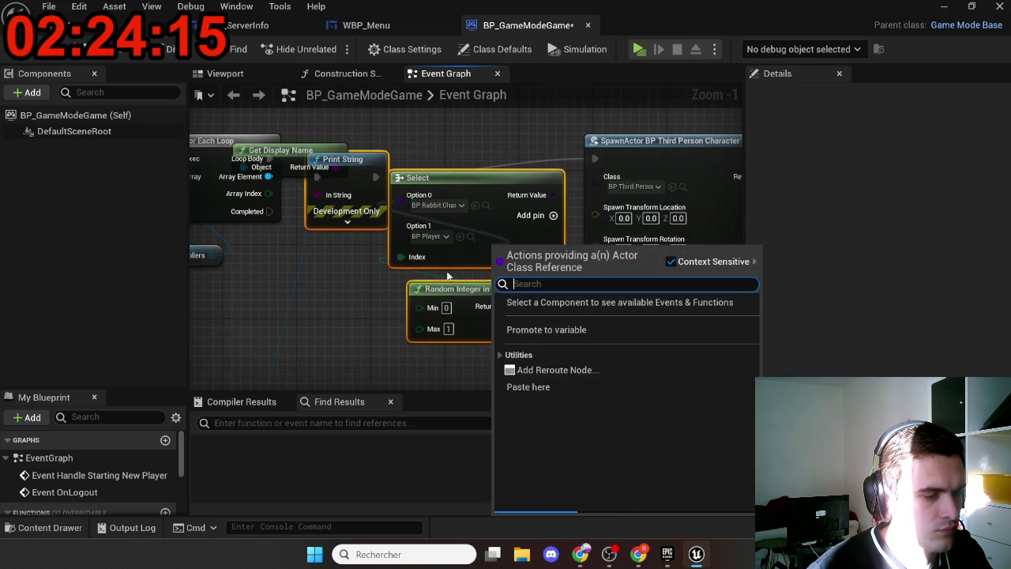
# Delete the debug Get Display Name and Print String nodes
pyautogui.click(335, 256)
pyautogui.moveTo(336, 256)
pyautogui.mouseDown()
pyautogui.moveTo(285, 150)
pyautogui.moveTo(594, 157)
pyautogui.mouseUp()
pyautogui.press('Delete')
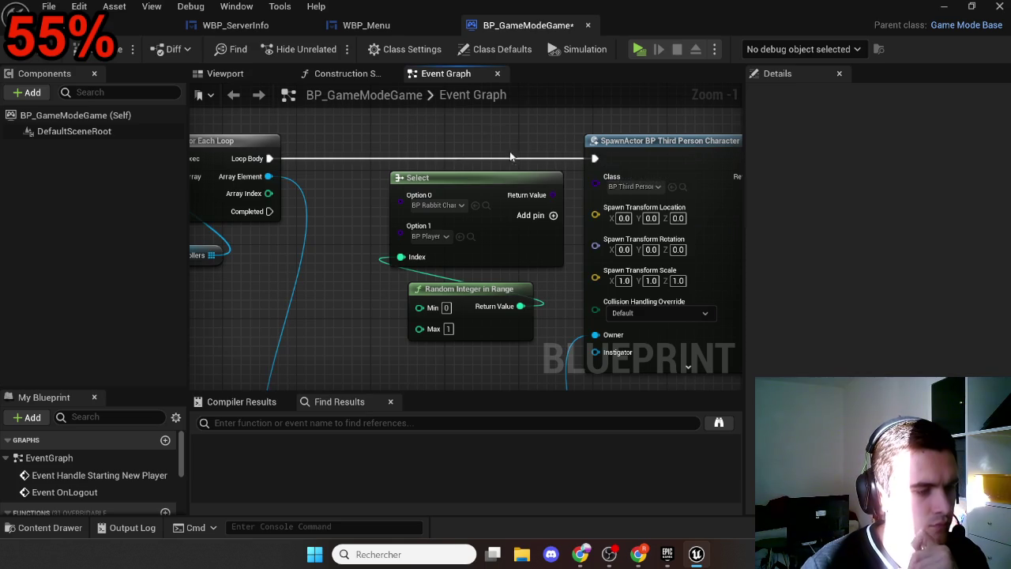
# Look over the logout nodes, then return to the level editor showing the Menu level
pyautogui.scroll(-6, 508, 153)
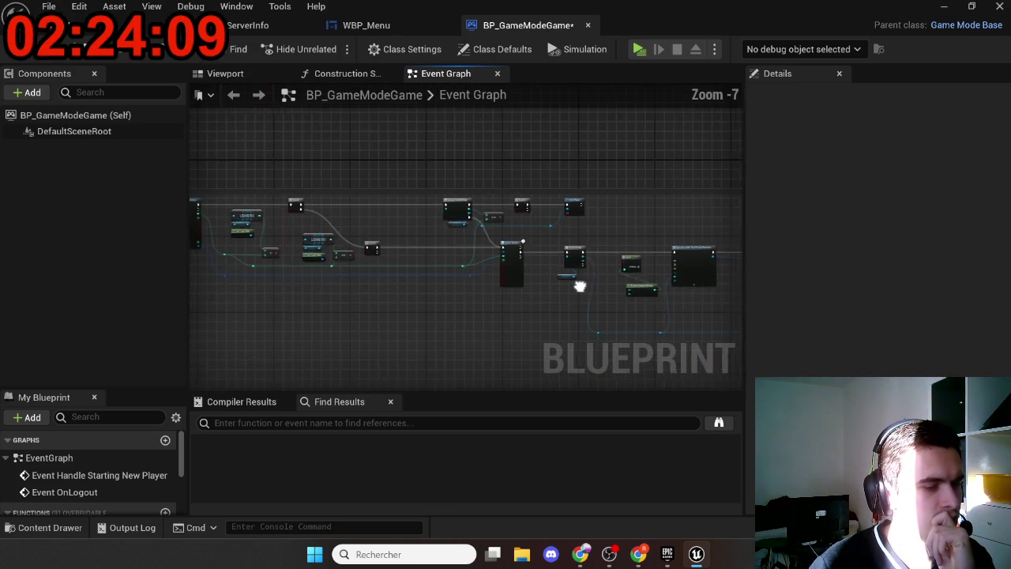
pyautogui.scroll(6, 693, 201)
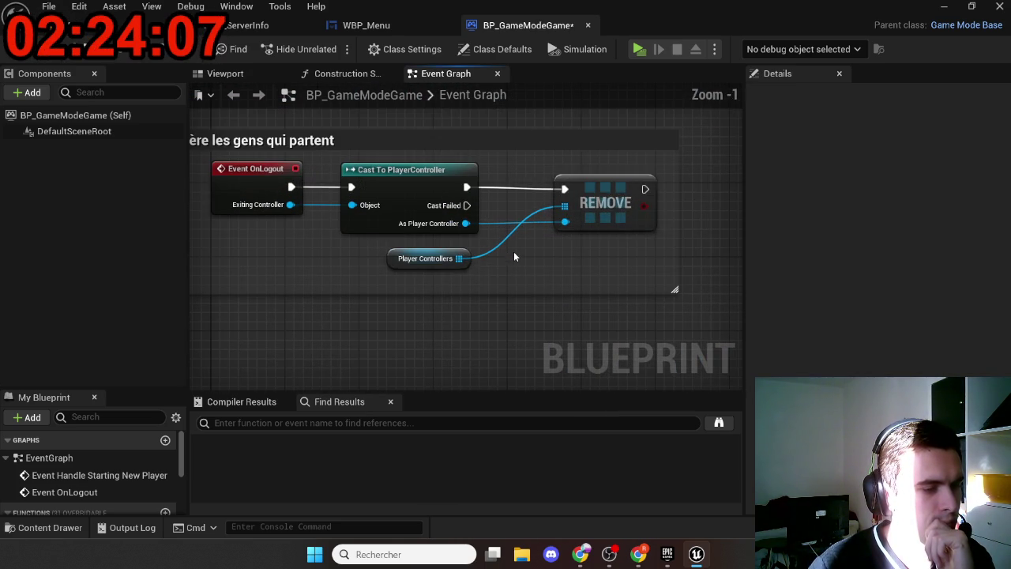
pyautogui.scroll(1, 518, 261)
pyautogui.moveTo(585, 267); pyautogui.dragTo(575, 286)
pyautogui.moveTo(614, 293)
pyautogui.mouseDown()
pyautogui.moveTo(582, 297)
pyautogui.moveTo(497, 237)
pyautogui.moveTo(442, 230)
pyautogui.mouseUp()
pyautogui.click(581, 554)
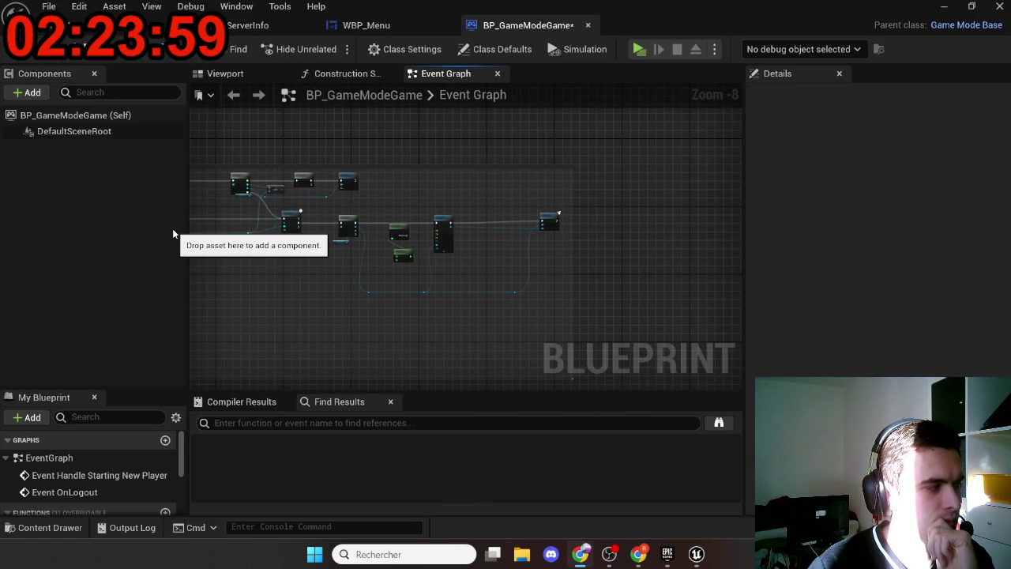
pyautogui.click(121, 35)
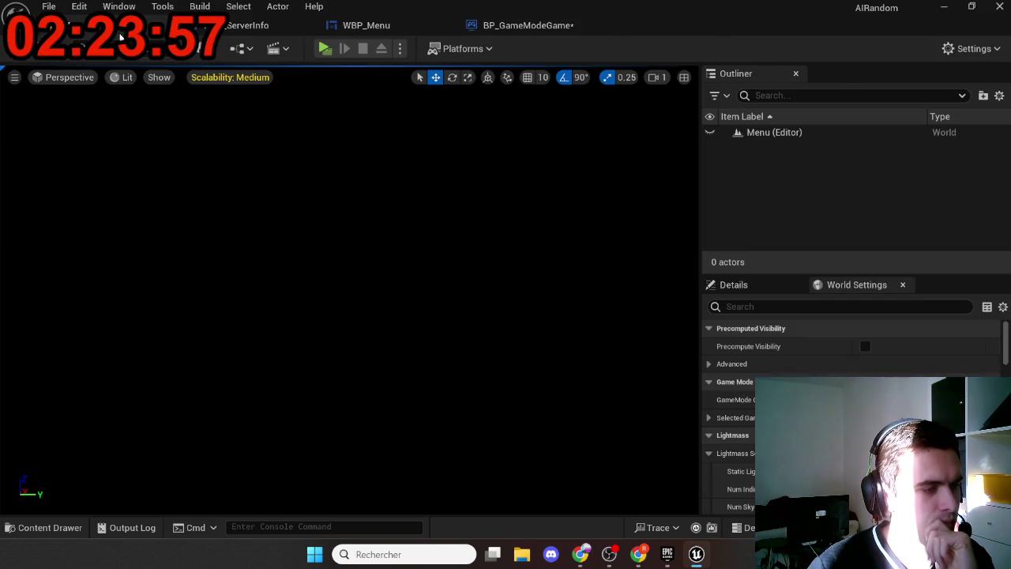
# Open the GameTest level from the Content Drawer's Maps > Game folder
pyautogui.hotkey('ctrl', 'space')
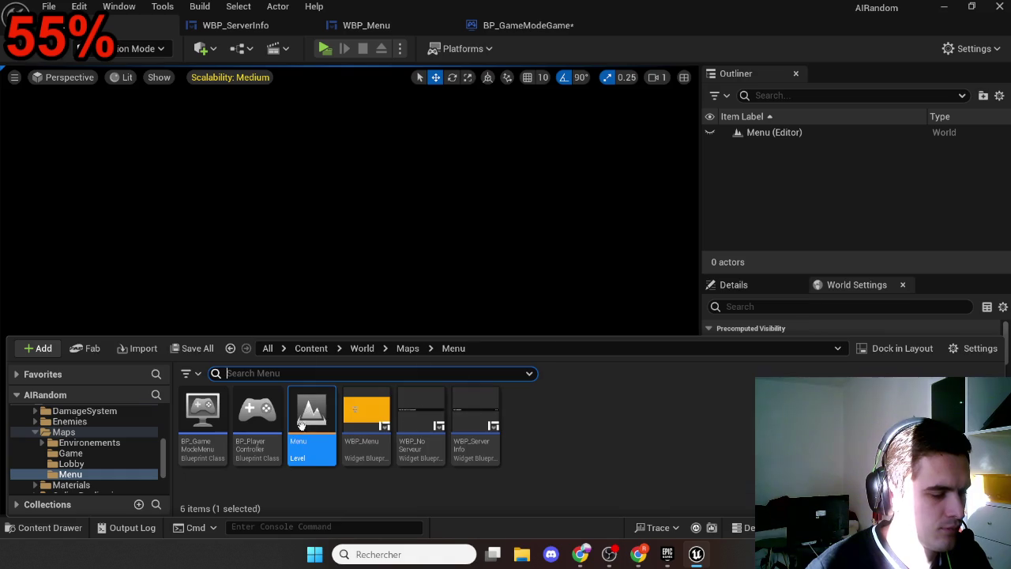
pyautogui.click(408, 348)
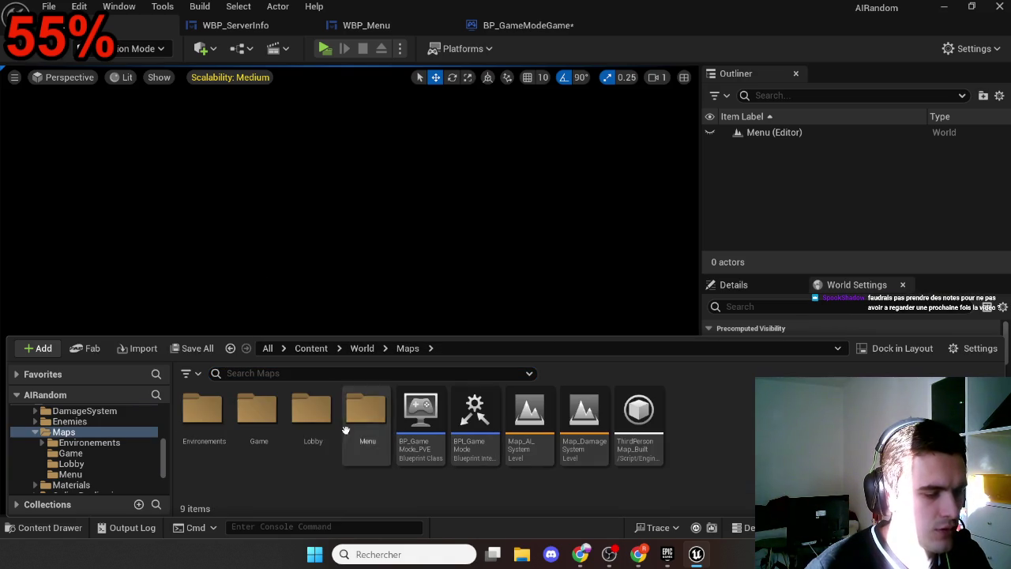
pyautogui.doubleClick(271, 442)
pyautogui.doubleClick(370, 447)
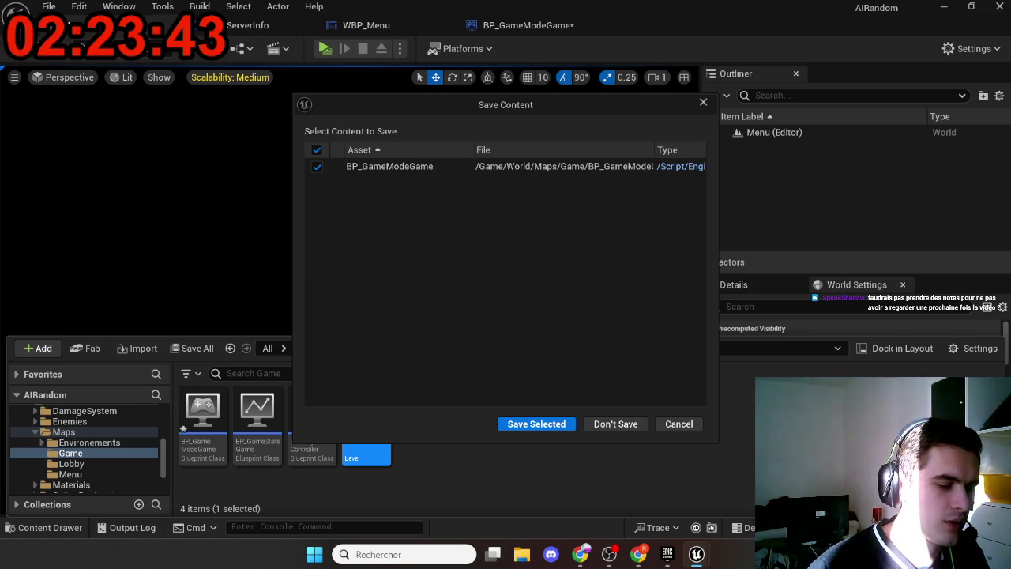
# Save BP_GameModeGame, load GameTest, and fly the camera toward the player starts
pyautogui.click(503, 425)
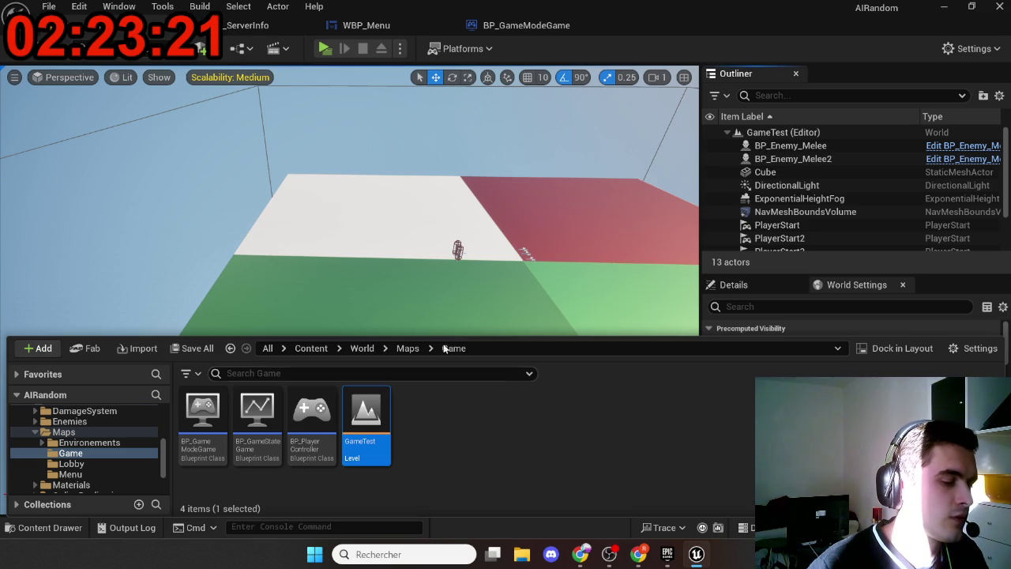
pyautogui.moveTo(474, 300); pyautogui.dragTo(474, 221)
pyautogui.moveTo(444, 291)
pyautogui.mouseDown()
pyautogui.moveTo(444, 269)
pyautogui.moveTo(444, 291)
pyautogui.mouseUp()
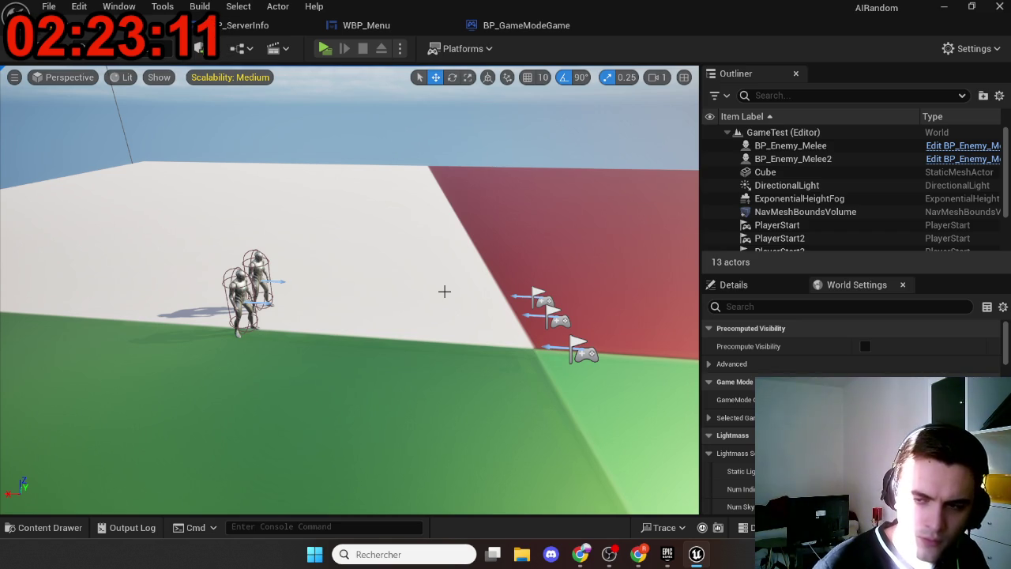
# Switch to WBP_Menu's event graph and find the create session nodes
pyautogui.click(370, 26)
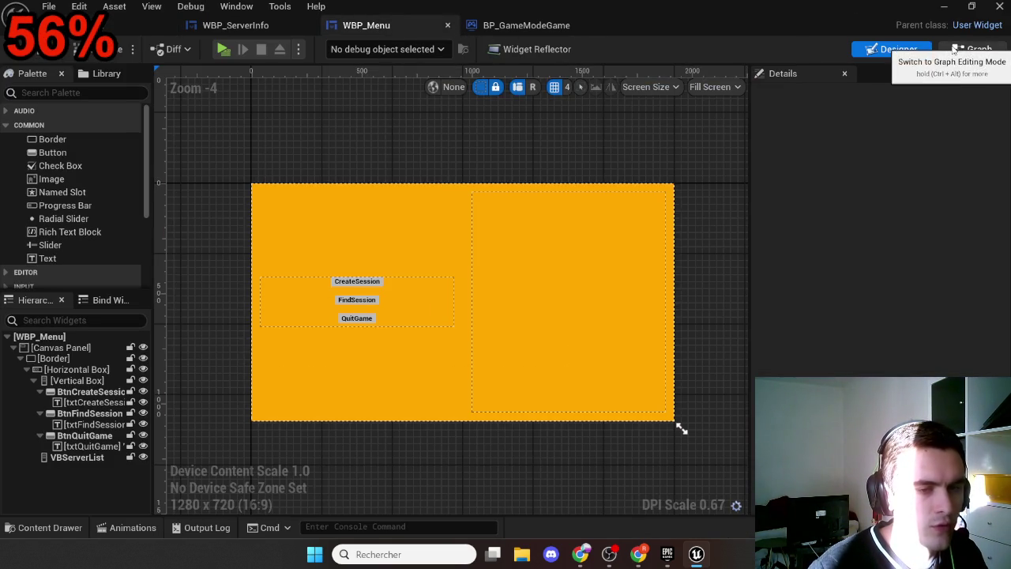
pyautogui.click(978, 49)
pyautogui.scroll(-12, 684, 342)
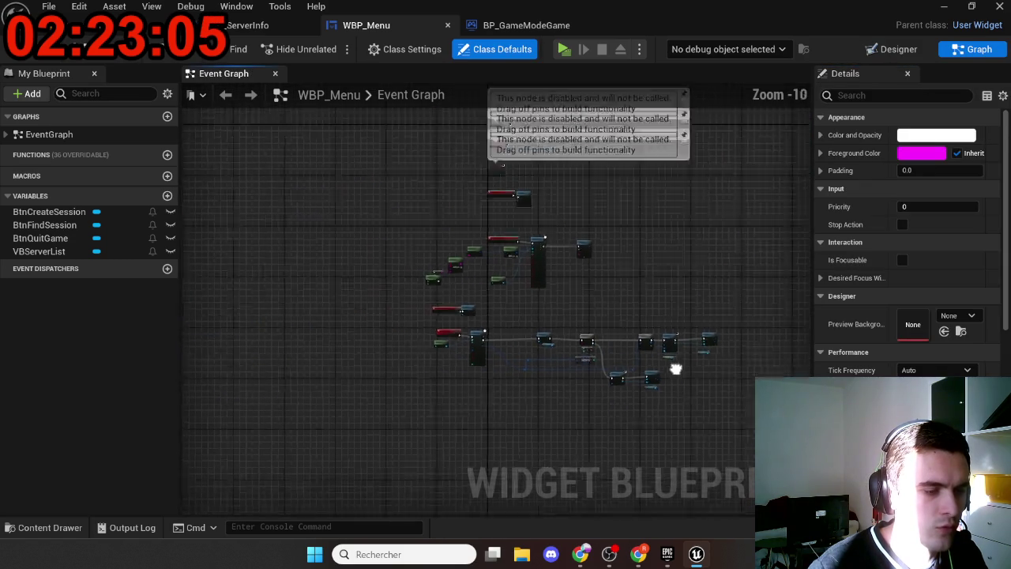
pyautogui.scroll(9, 506, 308)
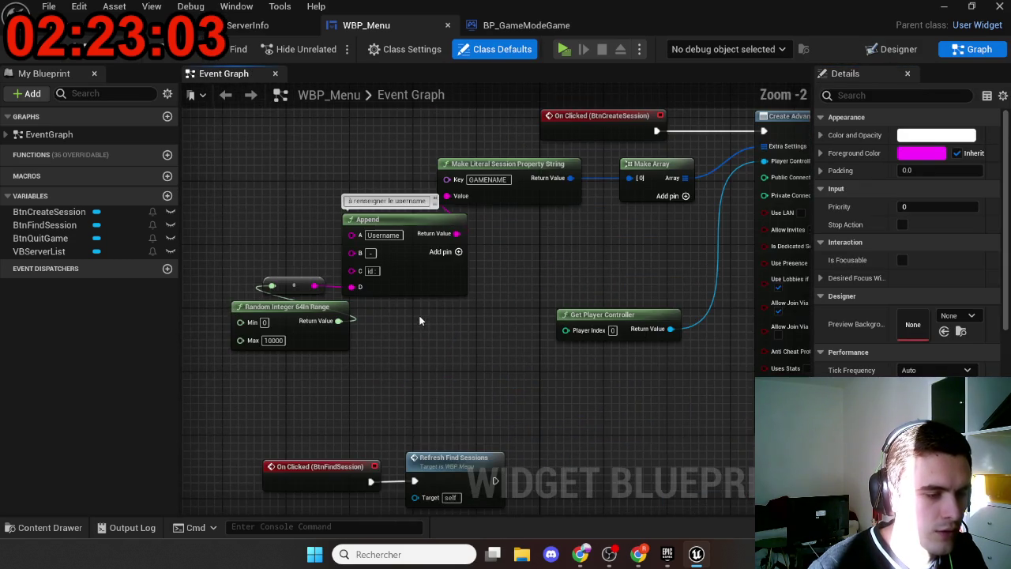
pyautogui.moveTo(416, 338); pyautogui.dragTo(387, 360)
# Look over the username nodes and marquee-select the create session node group
pyautogui.scroll(-5, 355, 356)
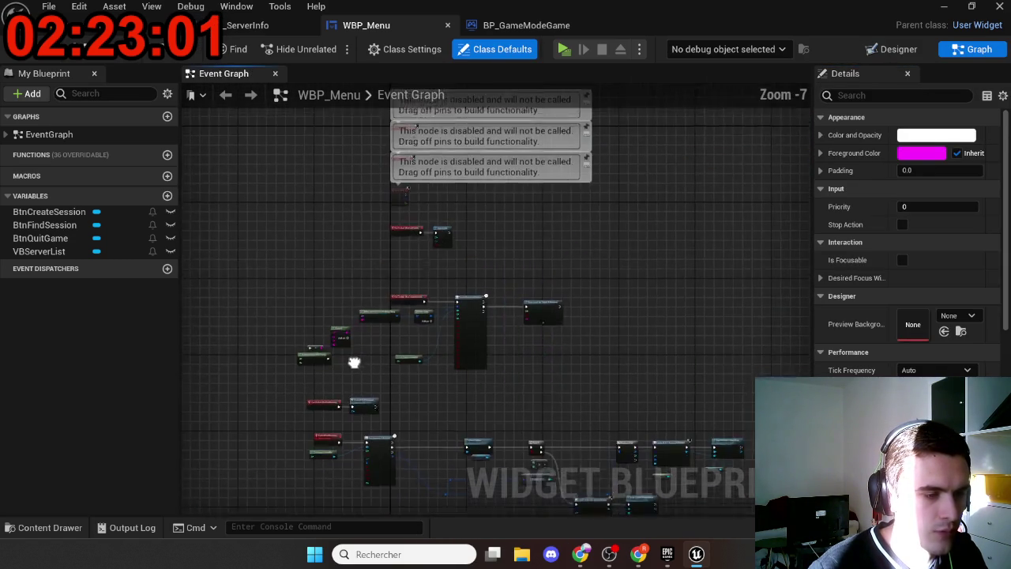
pyautogui.scroll(6, 347, 331)
pyautogui.scroll(1, 336, 277)
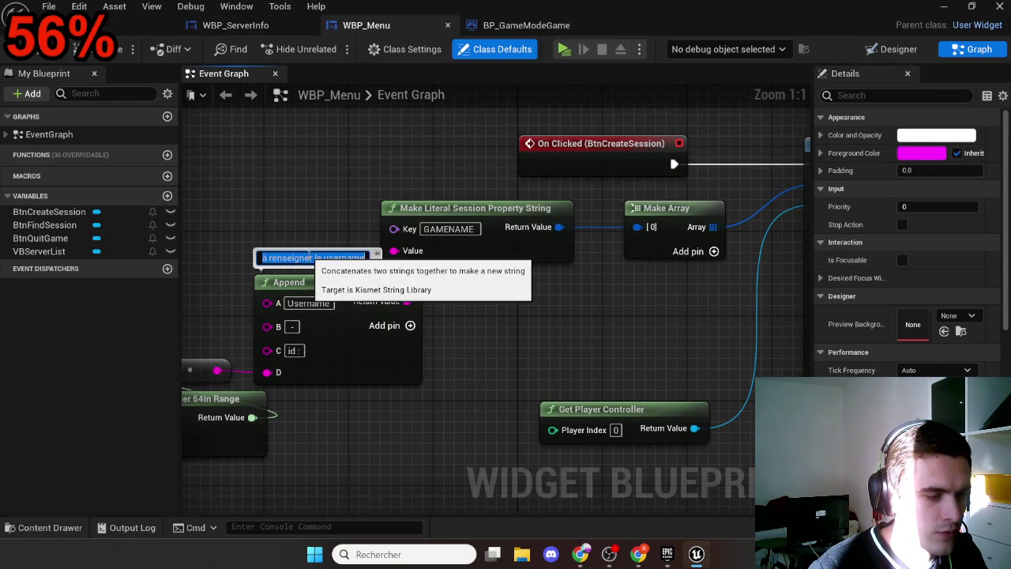
pyautogui.moveTo(385, 412); pyautogui.dragTo(390, 348)
pyautogui.scroll(-5, 390, 348)
pyautogui.scroll(3, 194, 219)
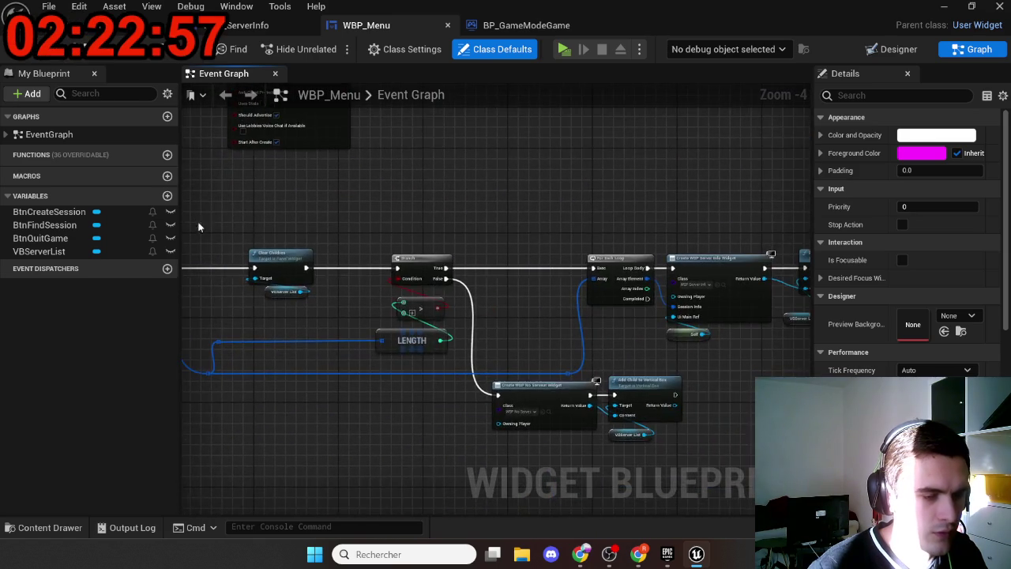
pyautogui.scroll(-1, 325, 300)
pyautogui.scroll(-5, 325, 300)
pyautogui.moveTo(535, 347)
pyautogui.mouseDown()
pyautogui.moveTo(211, 273)
pyautogui.moveTo(572, 317)
pyautogui.mouseUp()
# Wrap the selected create session nodes in a comment titled 'Create session'
pyautogui.press('c')
pyautogui.scroll(7, 291, 297)
pyautogui.doubleClick(503, 258)
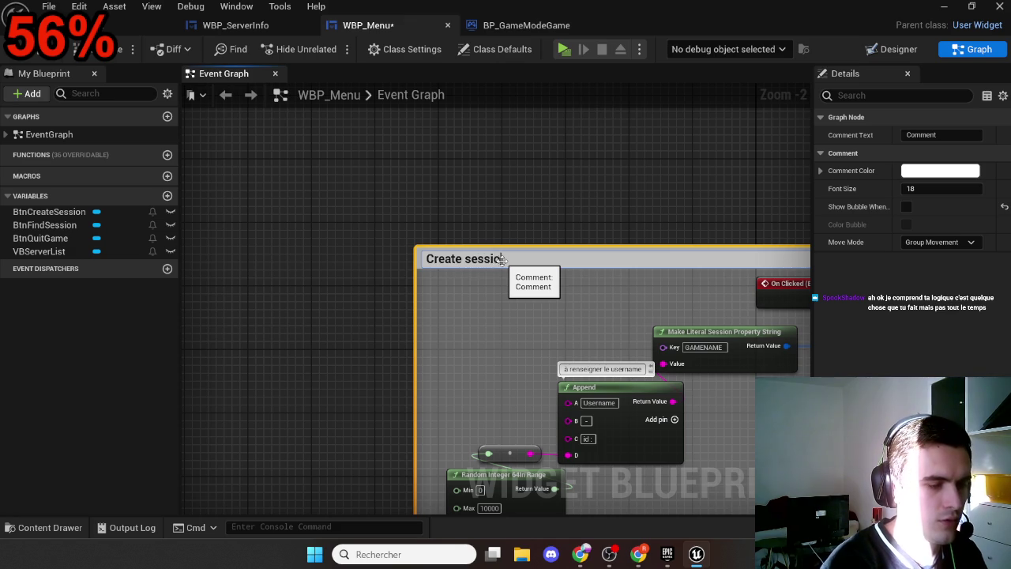
pyautogui.press('Return')
# Wrap the find session nodes in a 'find session' comment and start changing its colour
pyautogui.scroll(-5, 277, 164)
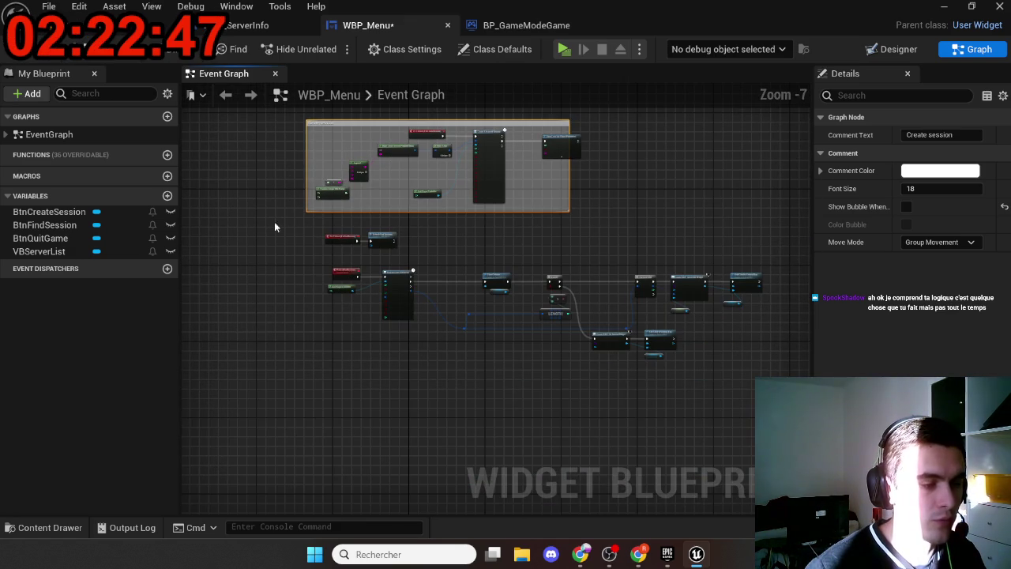
pyautogui.scroll(6, 354, 239)
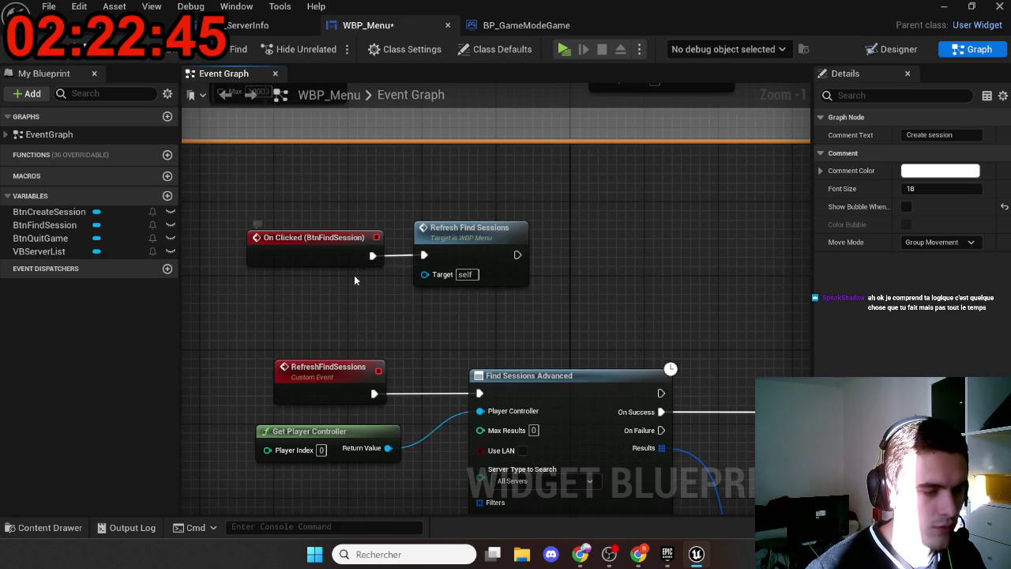
pyautogui.scroll(-8, 344, 251)
pyautogui.moveTo(278, 224)
pyautogui.mouseDown()
pyautogui.moveTo(481, 334)
pyautogui.moveTo(678, 377)
pyautogui.mouseUp()
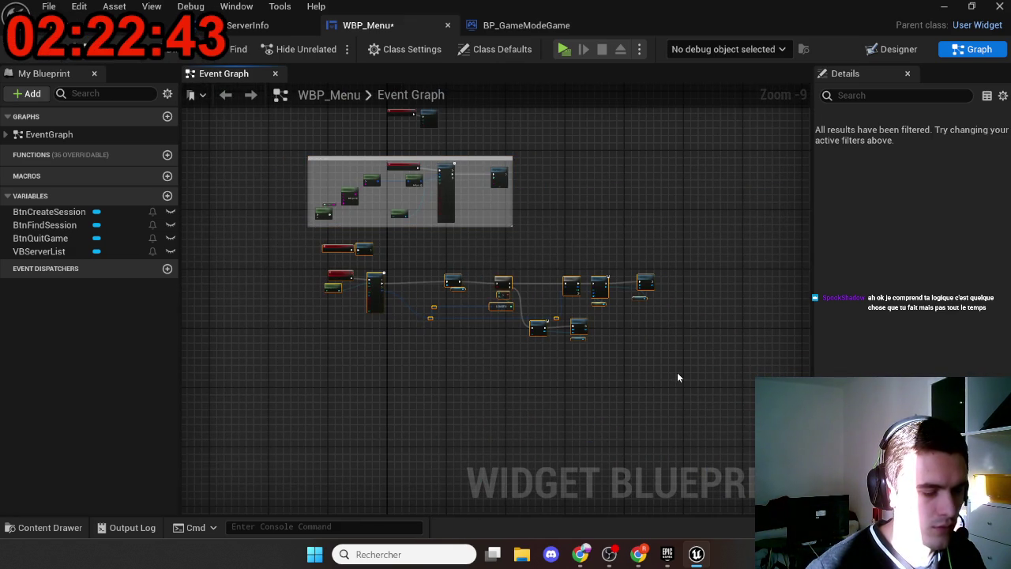
pyautogui.press('c')
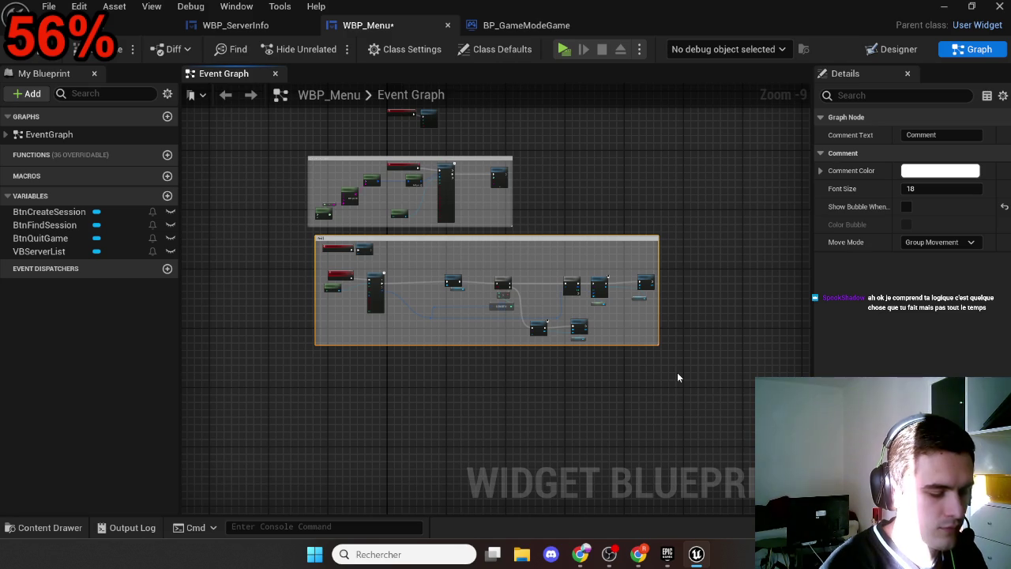
pyautogui.write('find session')
pyautogui.press('Return')
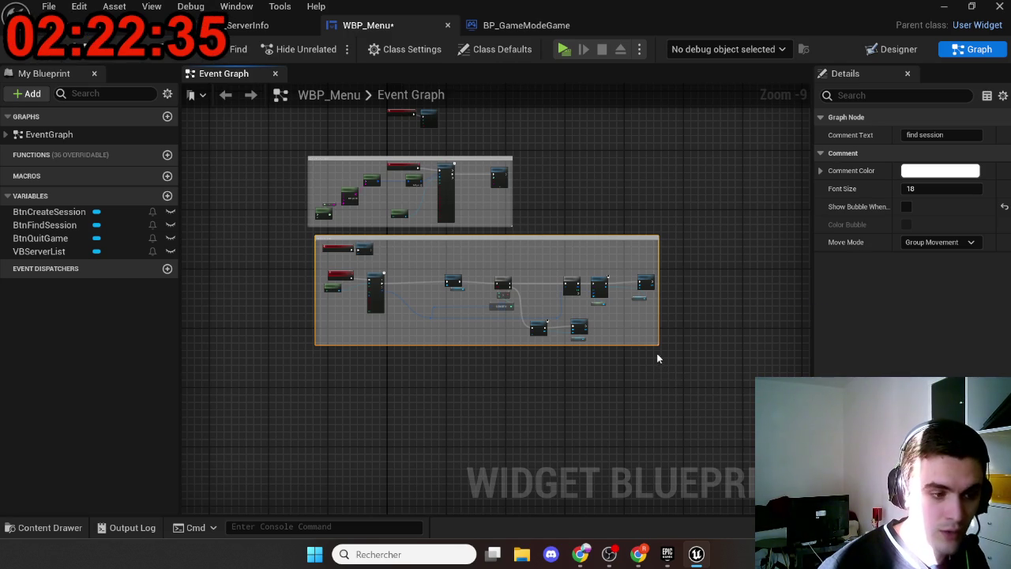
pyautogui.click(939, 171)
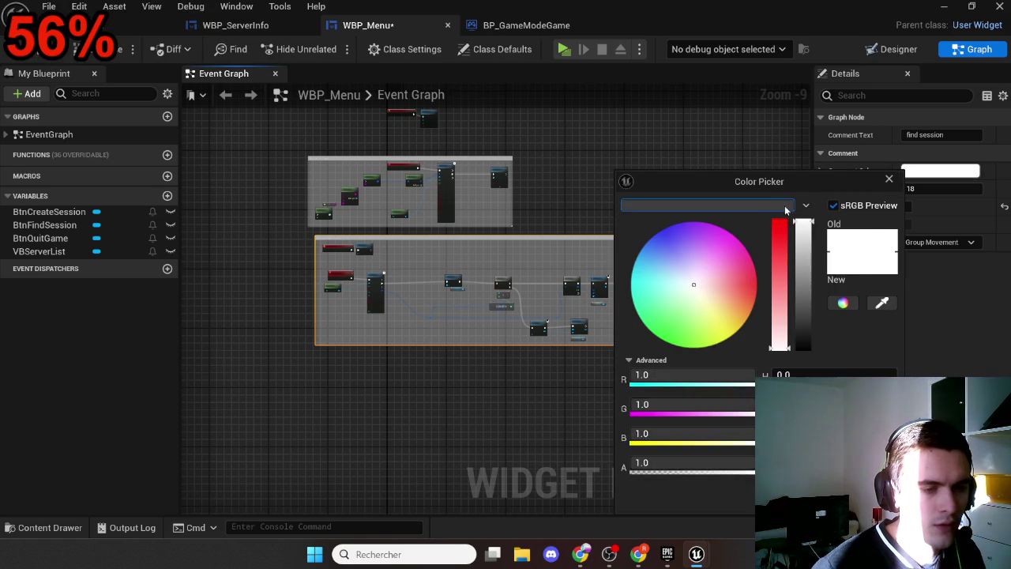
# Confirm the comment colour and move the find session comment further down
pyautogui.press('Return')
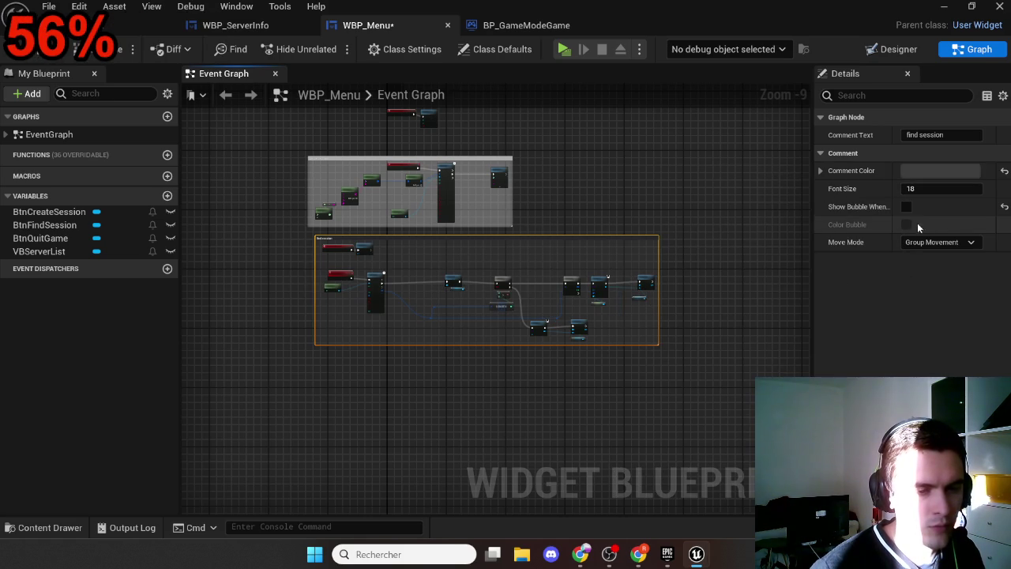
pyautogui.moveTo(485, 236)
pyautogui.mouseDown()
pyautogui.moveTo(467, 282)
pyautogui.moveTo(488, 312)
pyautogui.mouseUp()
pyautogui.scroll(2, 458, 163)
pyautogui.scroll(1, 457, 162)
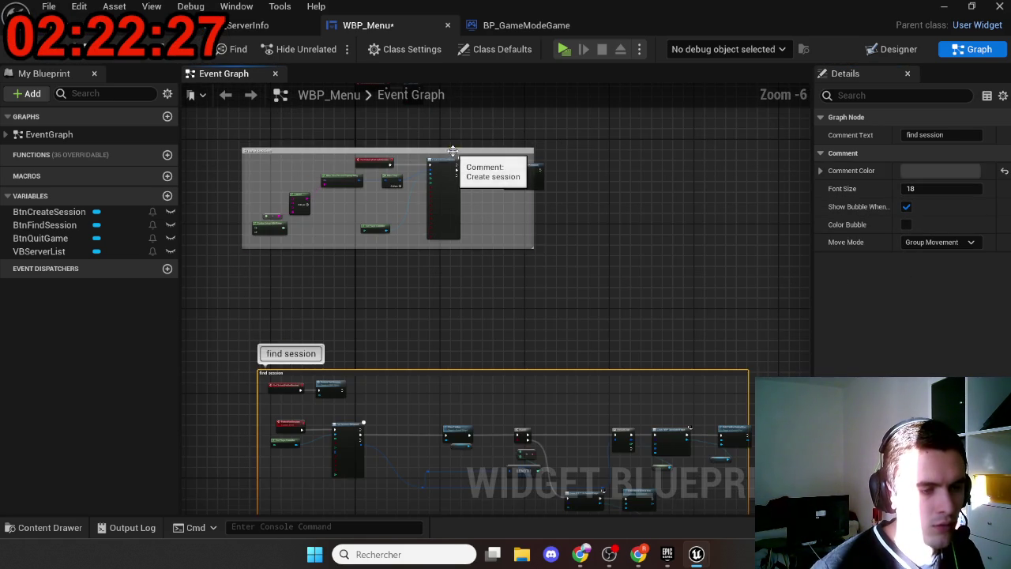
# Widen the Create session comment, colour it near-black, and show its title bubble when zoomed out
pyautogui.click(482, 167)
pyautogui.moveTo(535, 210); pyautogui.dragTo(596, 210)
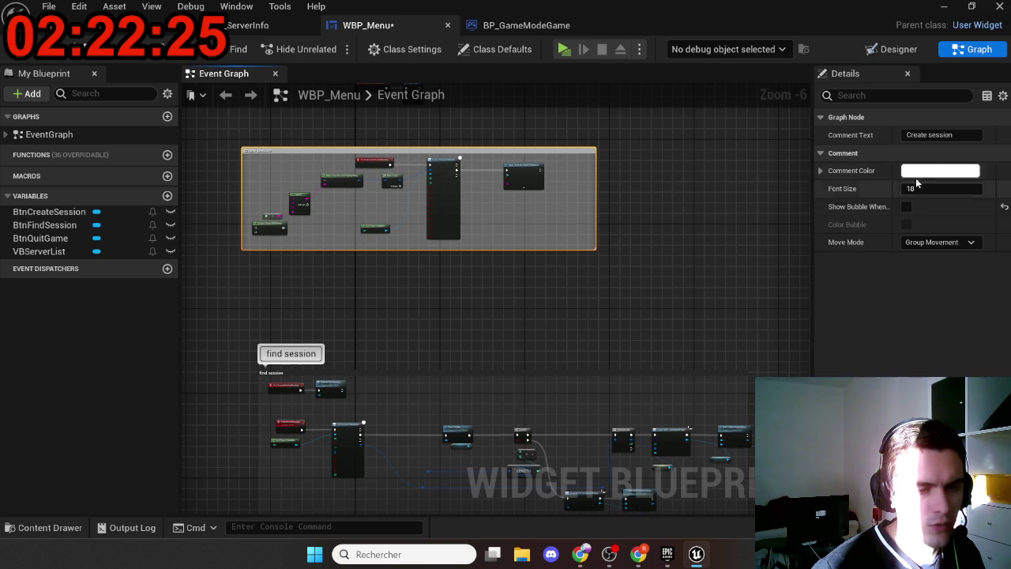
pyautogui.click(940, 170)
pyautogui.moveTo(820, 228); pyautogui.dragTo(820, 348)
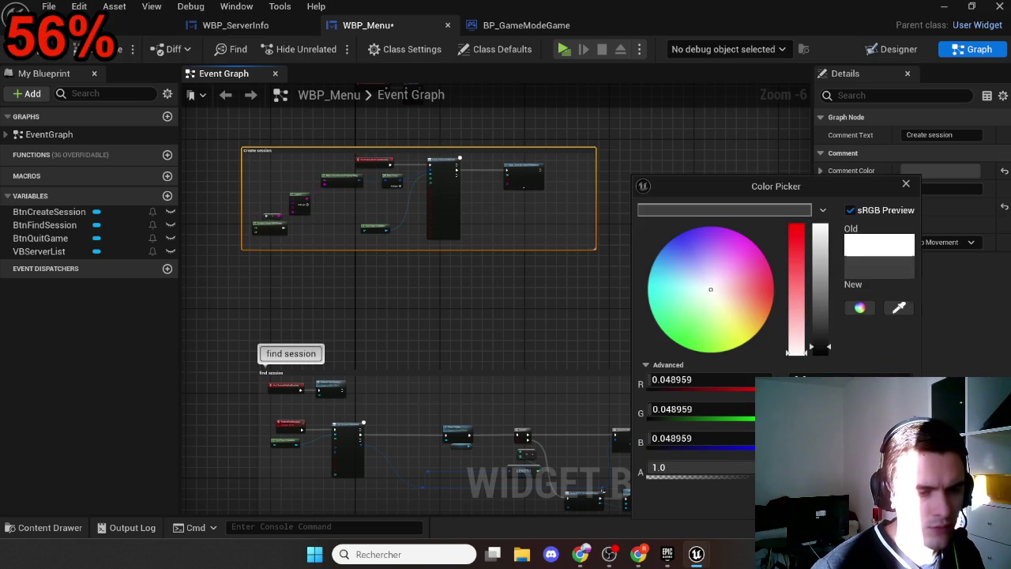
pyautogui.click(906, 183)
pyautogui.click(907, 206)
# Extend the Create session comment down to enclose its nodes and save WBP_Menu
pyautogui.moveTo(432, 279)
pyautogui.mouseDown()
pyautogui.moveTo(483, 395)
pyautogui.moveTo(496, 400)
pyautogui.mouseUp()
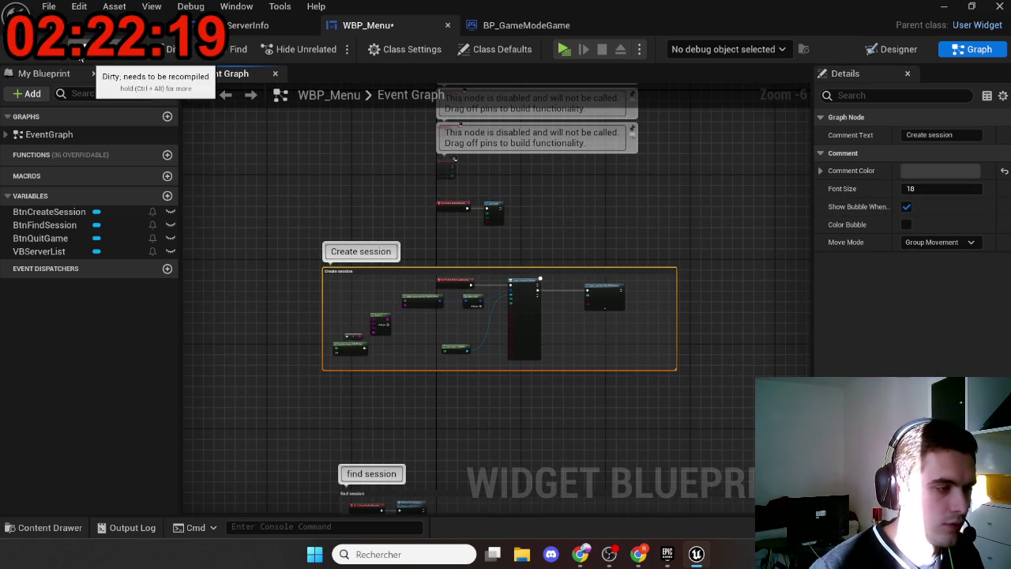
pyautogui.hotkey('ctrl', 's')
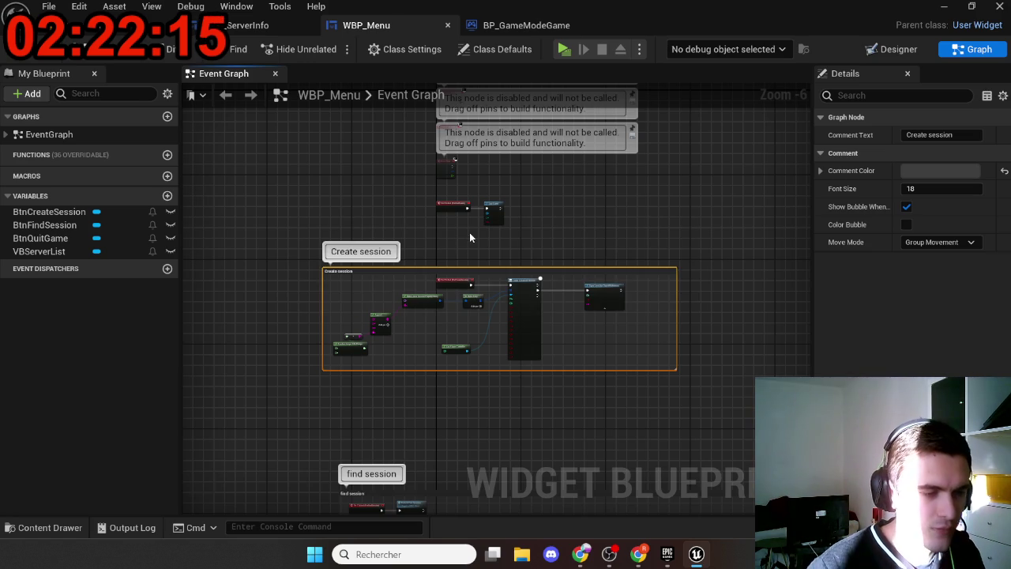
pyautogui.scroll(2, 564, 312)
pyautogui.moveTo(627, 429); pyautogui.dragTo(648, 474)
pyautogui.scroll(-5, 650, 408)
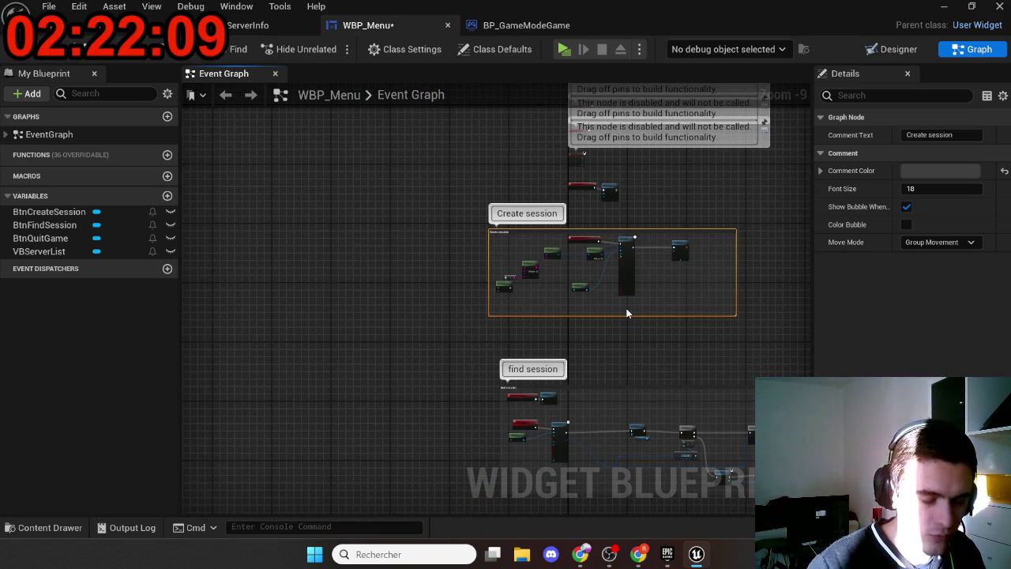
pyautogui.moveTo(620, 362)
pyautogui.mouseDown()
pyautogui.moveTo(605, 332)
pyautogui.moveTo(492, 235)
pyautogui.moveTo(460, 300)
pyautogui.moveTo(477, 364)
pyautogui.mouseUp()
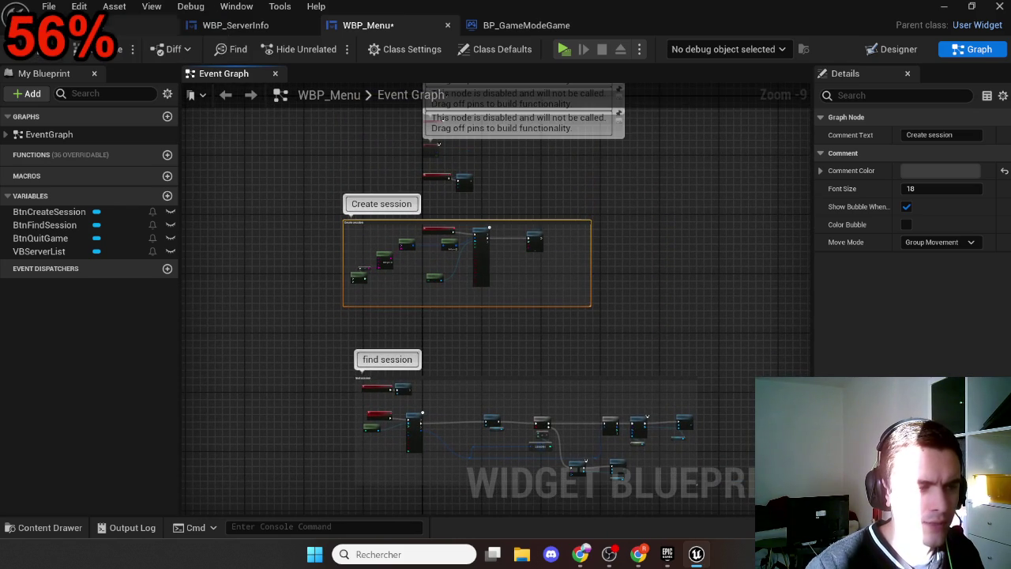
pyautogui.hotkey('ctrl', 's')
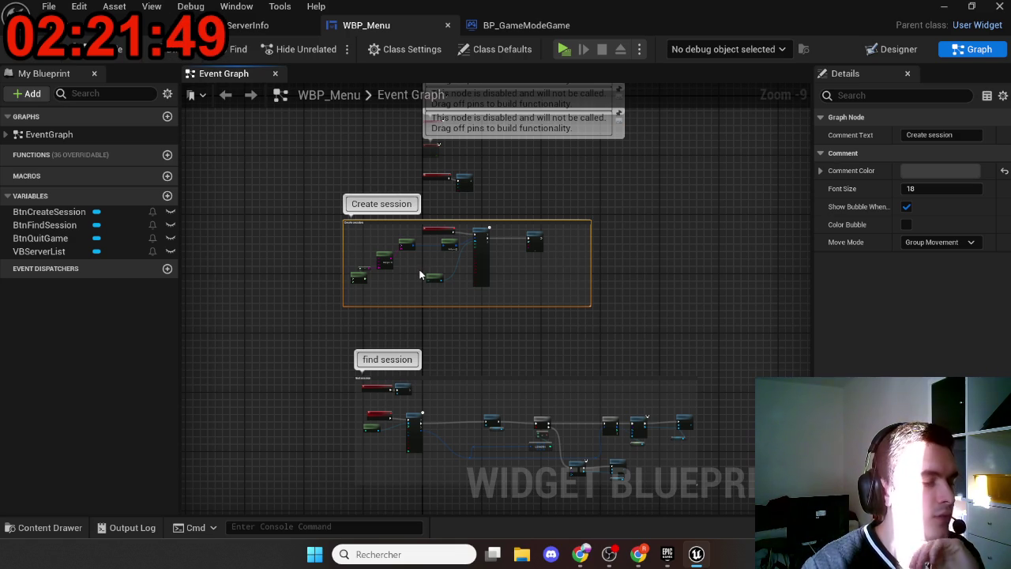
# Look over the Create session and Find session nodes, then open the WBP_ServerInfo designer
pyautogui.scroll(5, 420, 271)
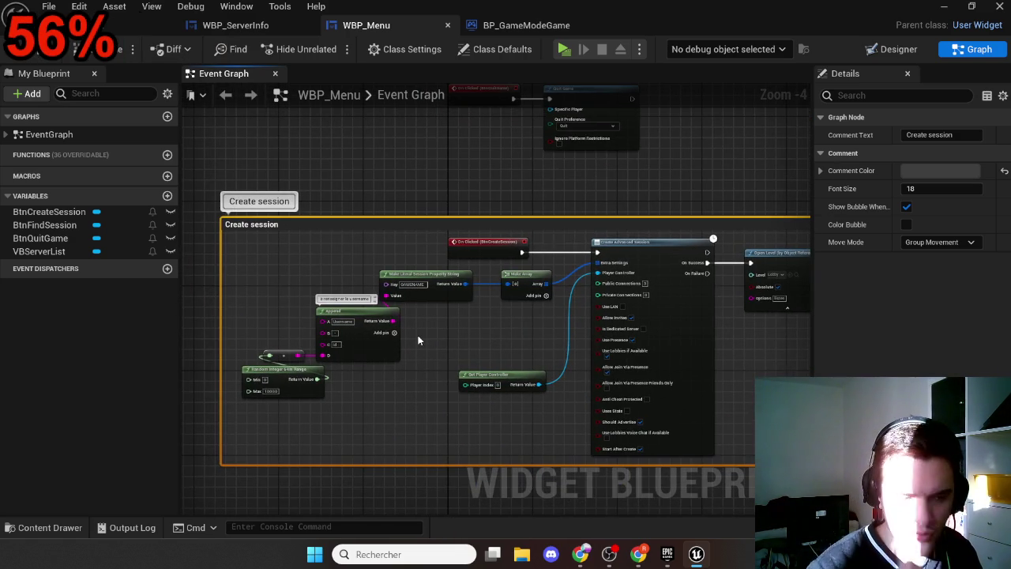
pyautogui.scroll(4, 405, 309)
pyautogui.scroll(-4, 484, 303)
pyautogui.scroll(-4, 484, 303)
pyautogui.scroll(7, 432, 274)
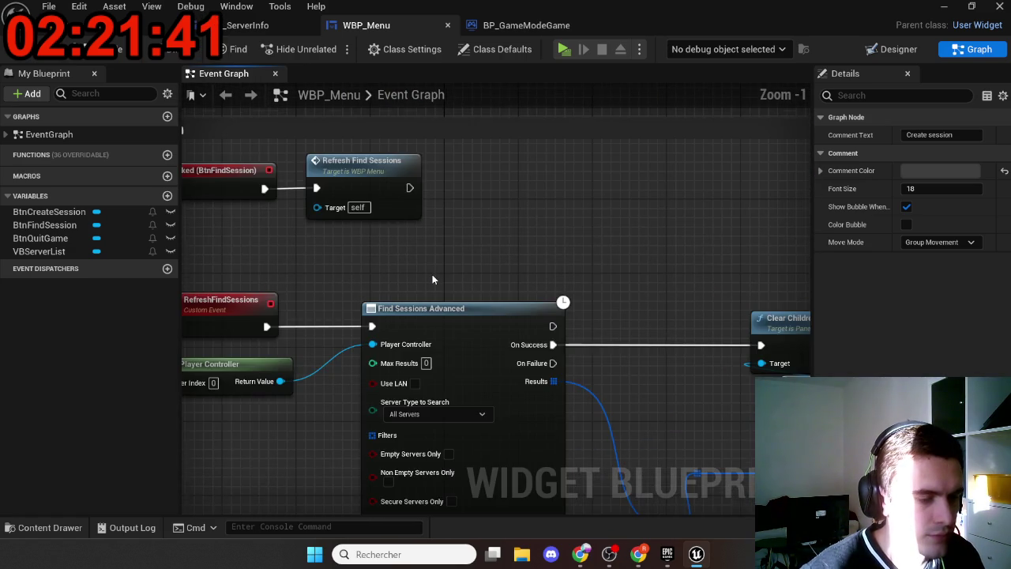
pyautogui.moveTo(432, 274); pyautogui.dragTo(499, 295)
pyautogui.scroll(-7, 498, 296)
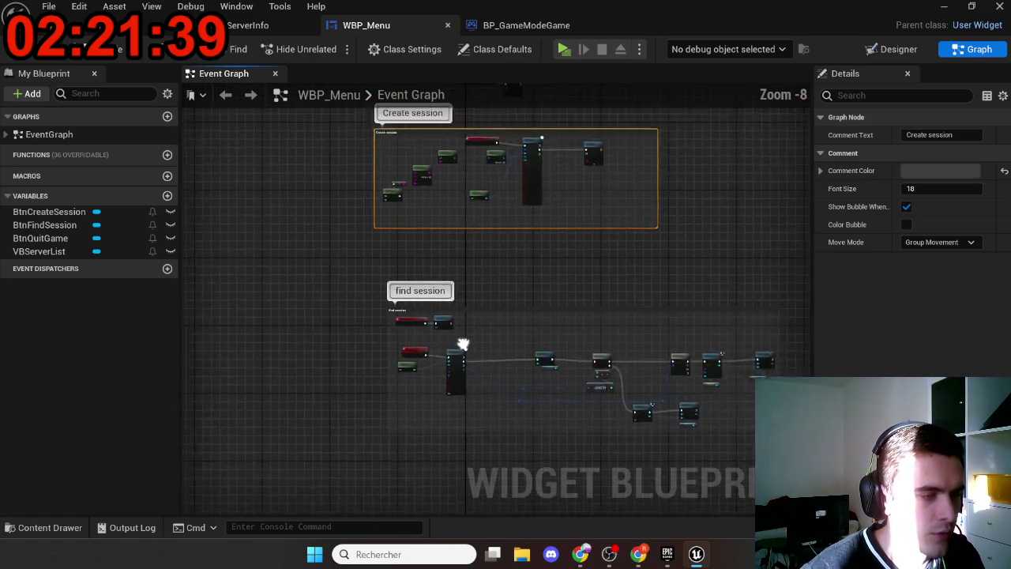
pyautogui.click(229, 26)
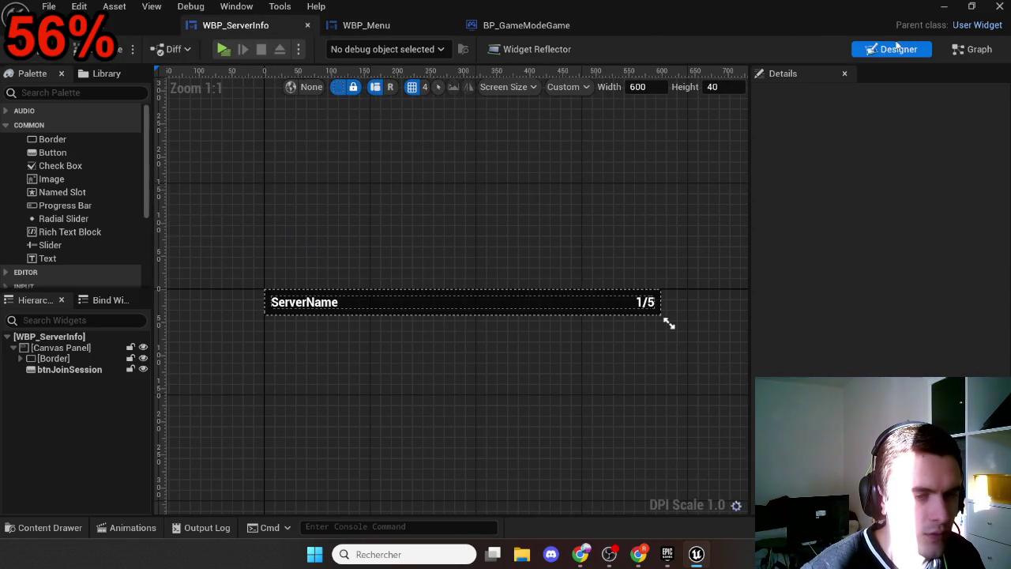
# Review WBP_ServerInfo's Create Button and Join Session graphs, then the BP_GameModeGame graph
pyautogui.click(958, 49)
pyautogui.scroll(-8, 540, 224)
pyautogui.scroll(2, 588, 240)
pyautogui.scroll(6, 588, 239)
pyautogui.scroll(-4, 628, 392)
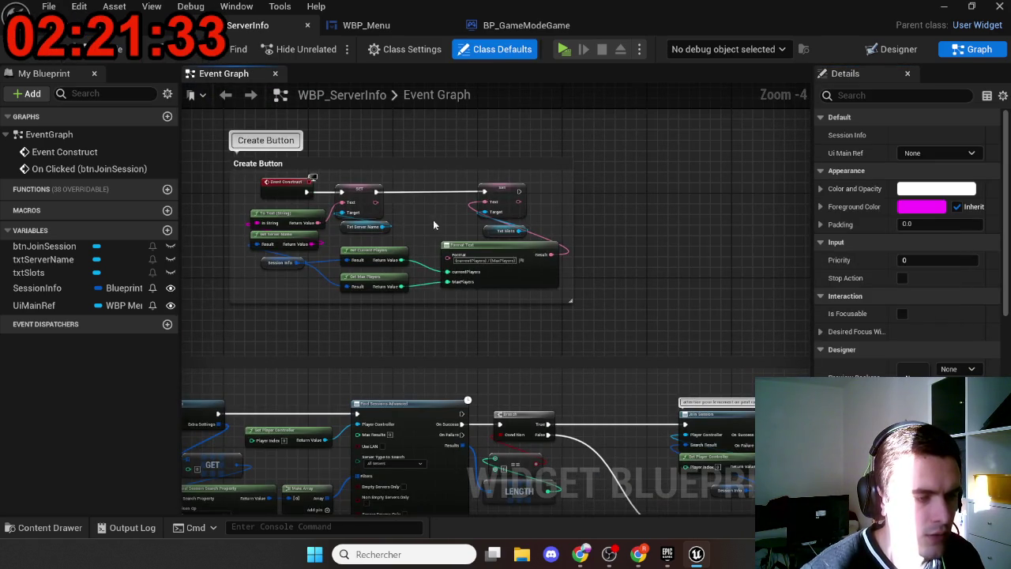
pyautogui.scroll(-1, 403, 214)
pyautogui.click(528, 27)
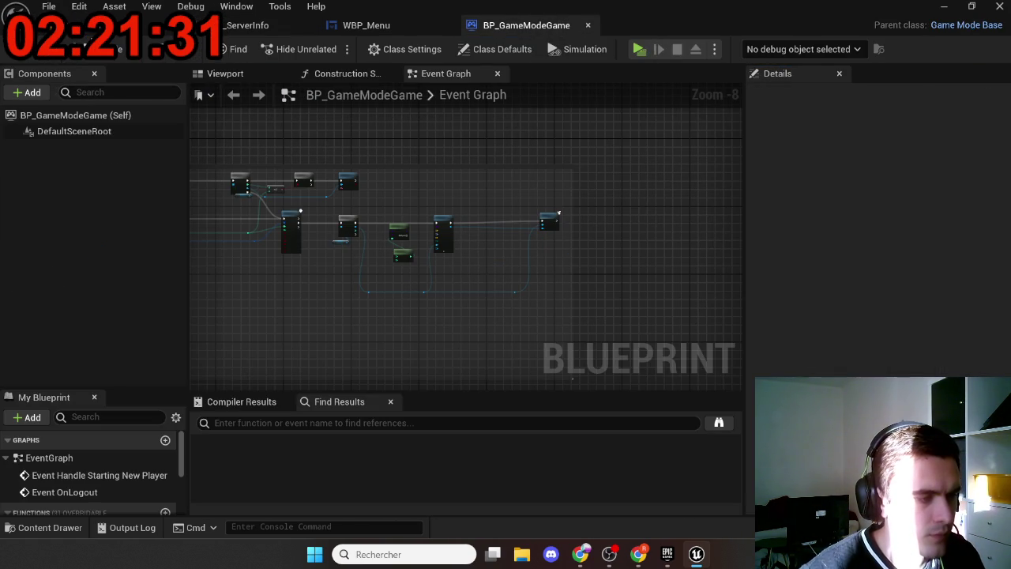
# Return to the GameTest level and select the floor Cube
pyautogui.click(93, 34)
pyautogui.click(379, 322)
pyautogui.click(733, 284)
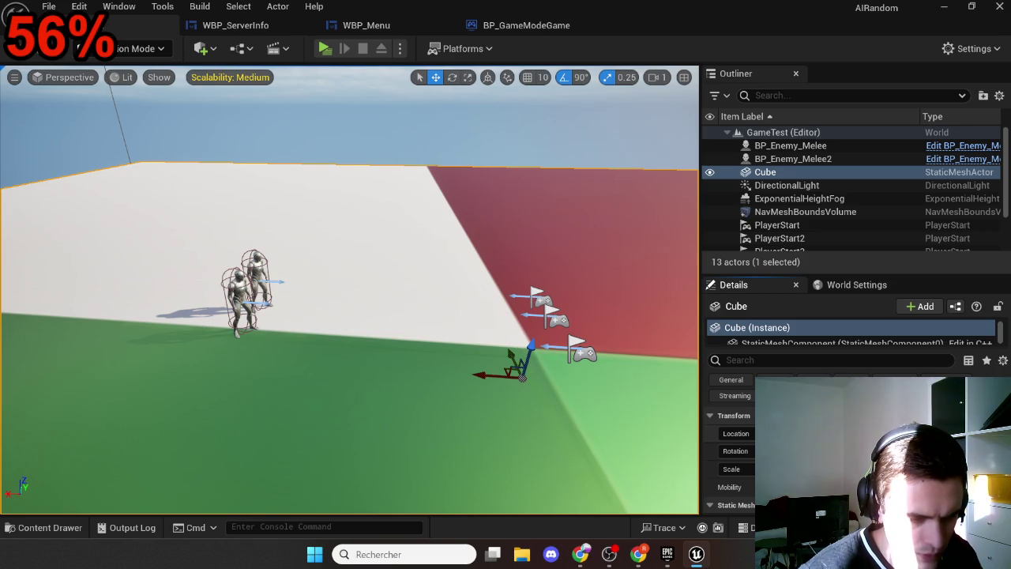
# Lower the floor cube along Z and stop the running preview
pyautogui.moveTo(457, 350); pyautogui.dragTo(475, 261)
pyautogui.moveTo(400, 224)
pyautogui.mouseDown()
pyautogui.moveTo(380, 344)
pyautogui.moveTo(395, 486)
pyautogui.moveTo(381, 446)
pyautogui.mouseUp()
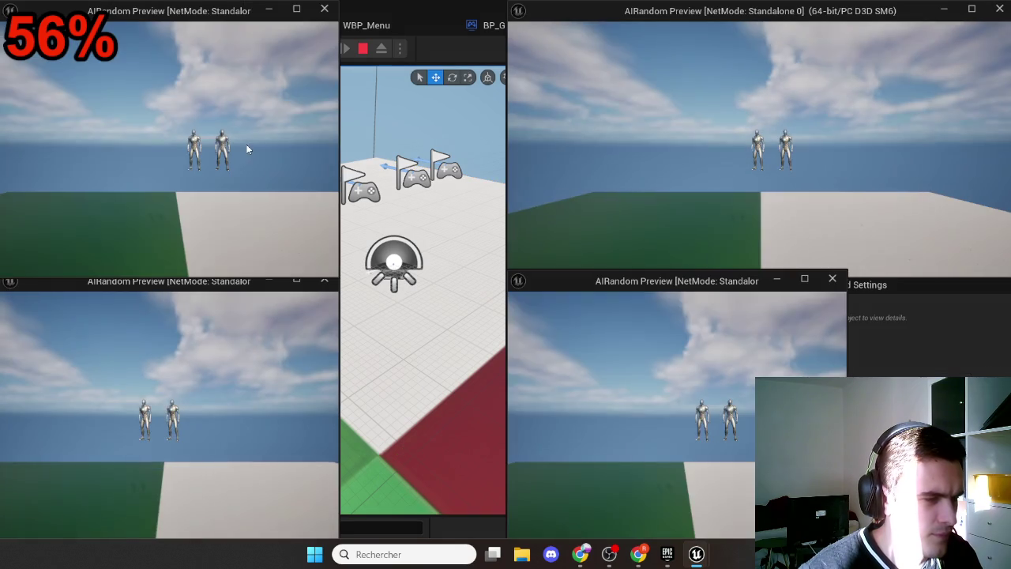
pyautogui.press('Escape')
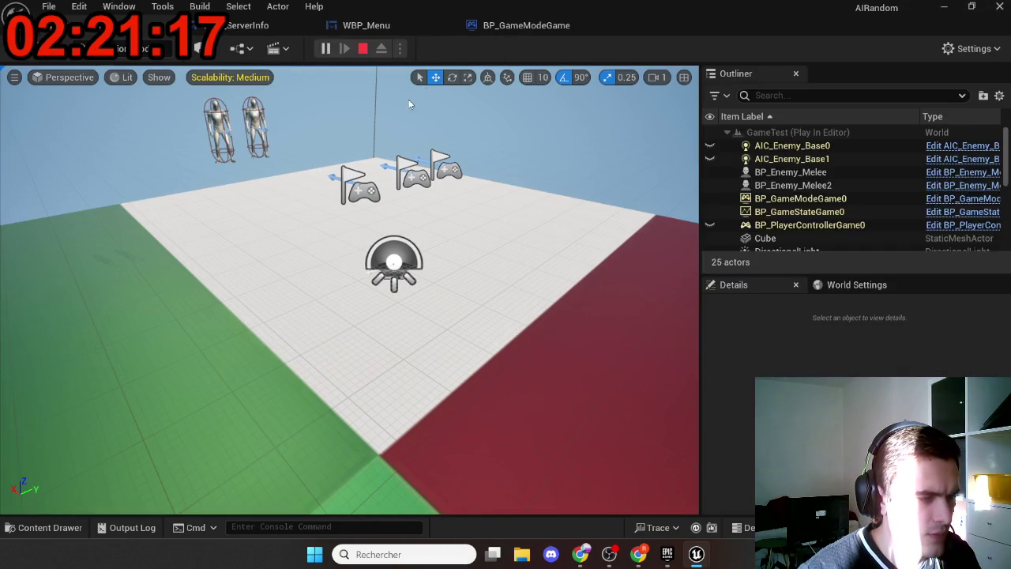
# Run a four-player Play As Listen Server test, then set Net Mode back to Play Standalone
pyautogui.click(399, 49)
pyautogui.moveTo(474, 351)
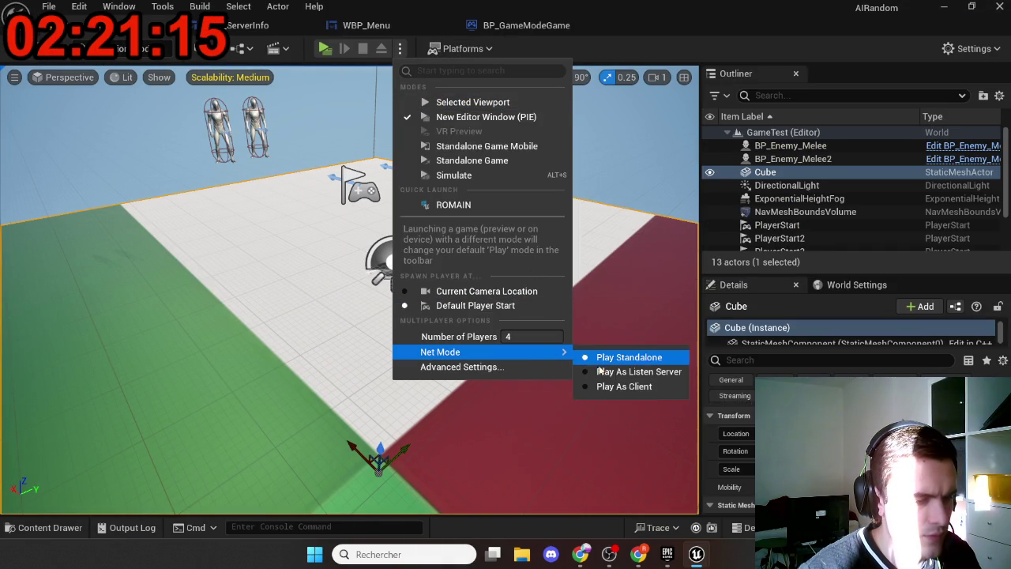
pyautogui.click(600, 373)
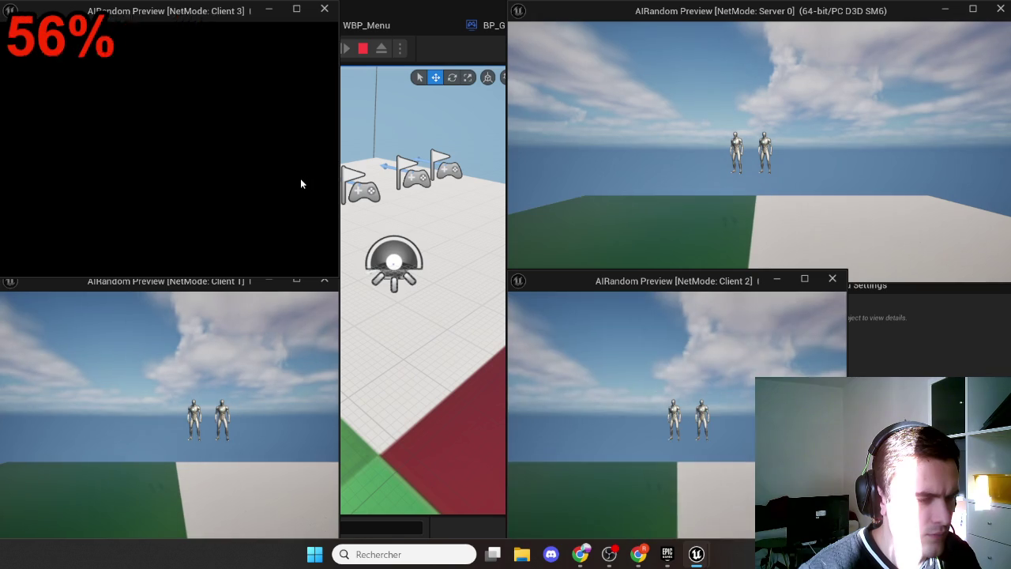
pyautogui.click(300, 178)
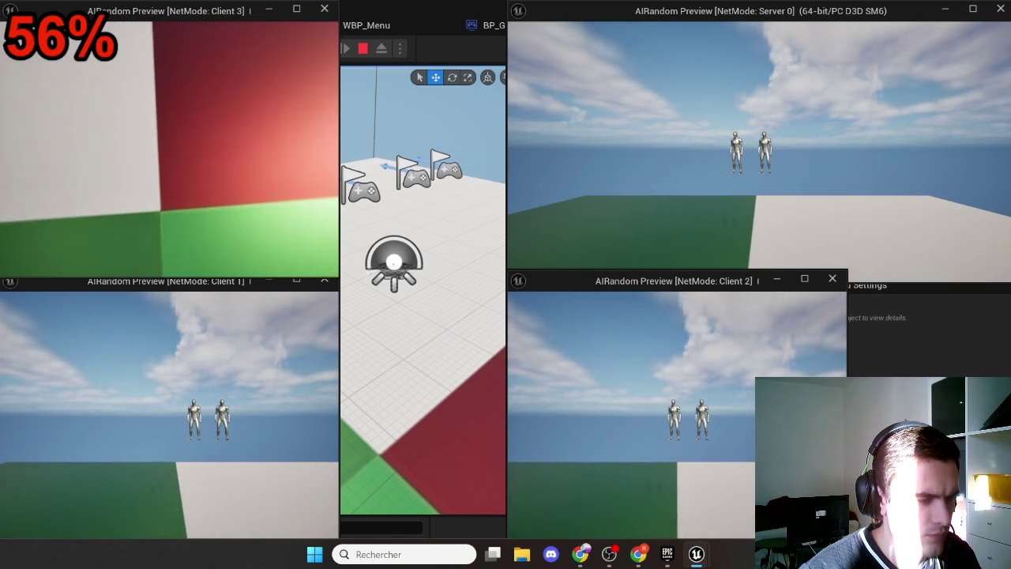
pyautogui.press('Escape')
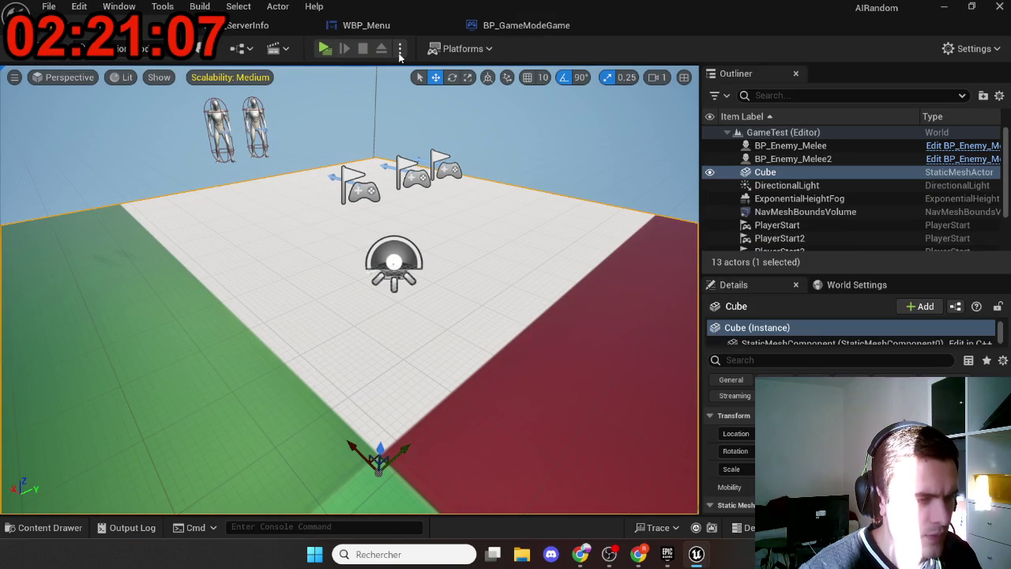
pyautogui.click(399, 49)
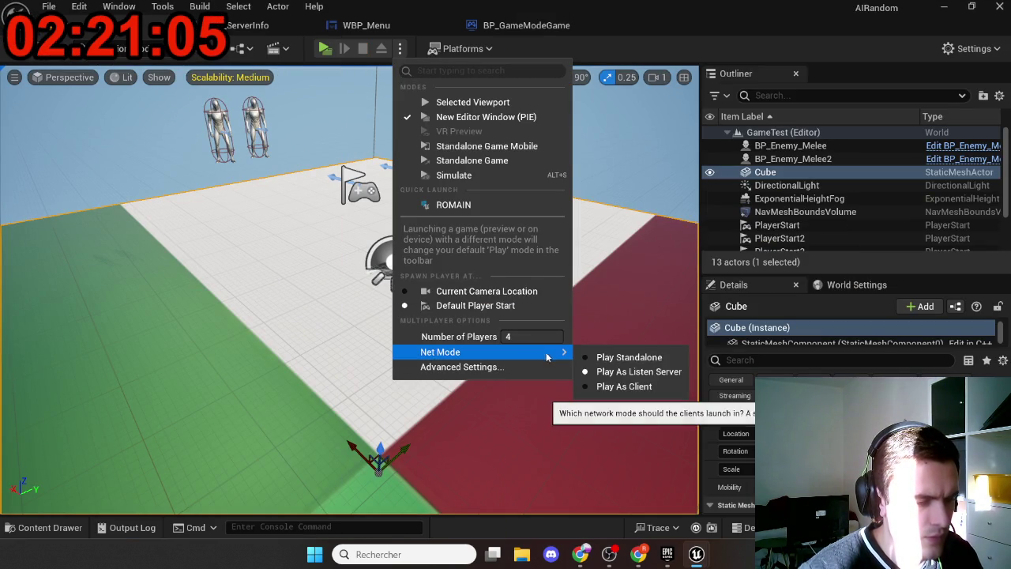
pyautogui.click(583, 357)
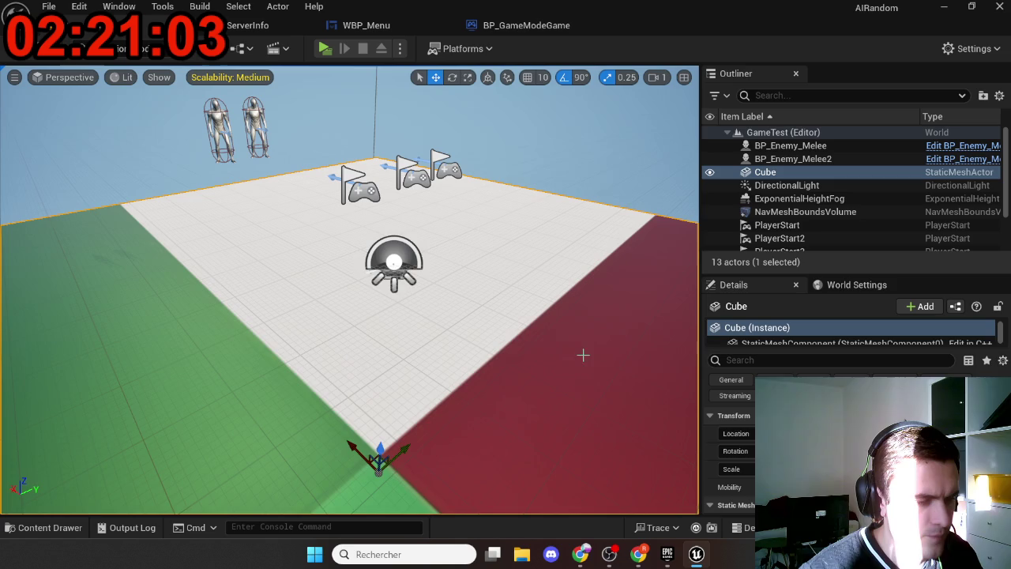
# Open the Menu level from Maps/Menu, answering the save prompt
pyautogui.hotkey('ctrl', 'space')
pyautogui.hotkey('alt', 'Left')
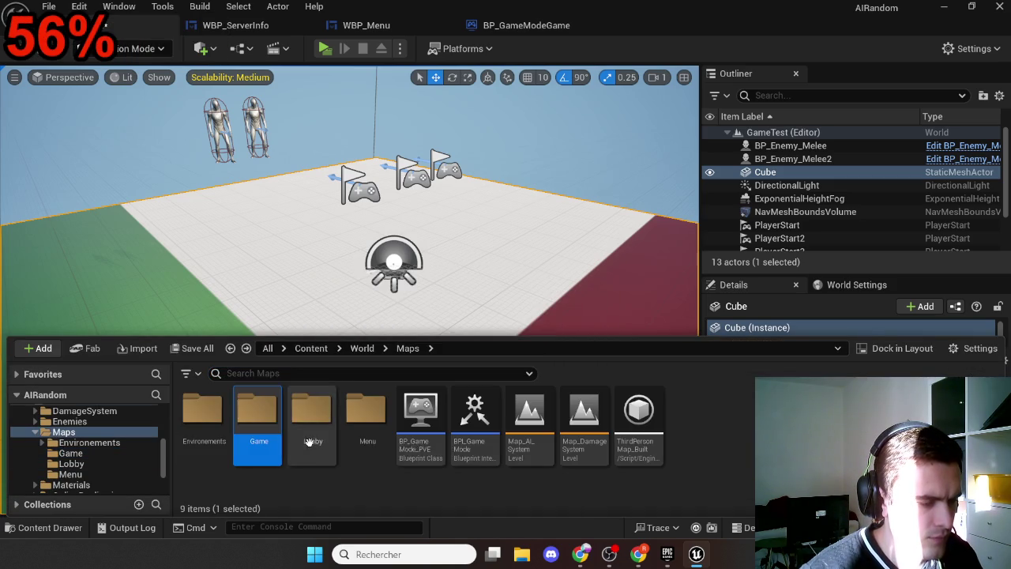
pyautogui.doubleClick(366, 419)
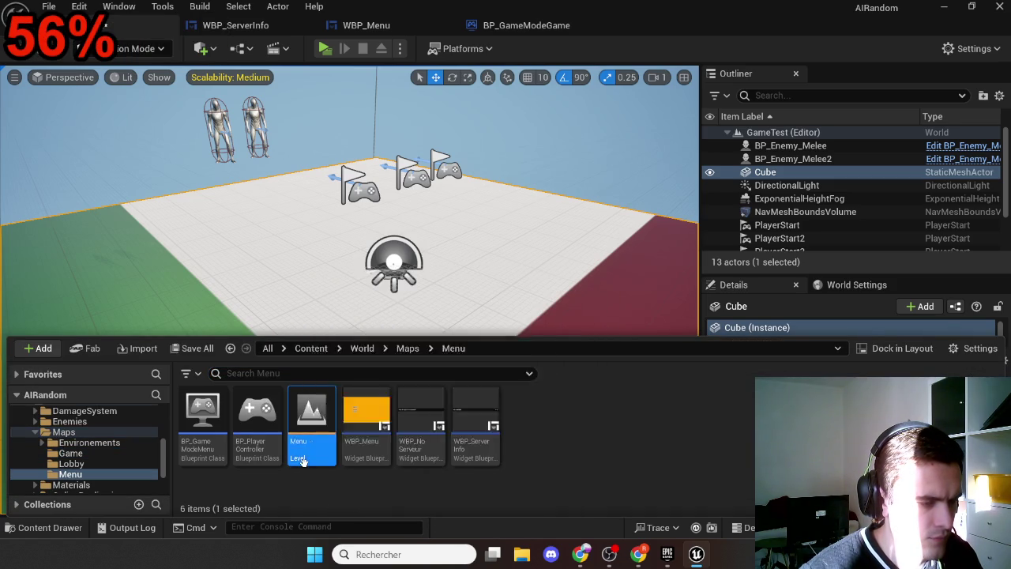
pyautogui.doubleClick(310, 456)
pyautogui.click(559, 423)
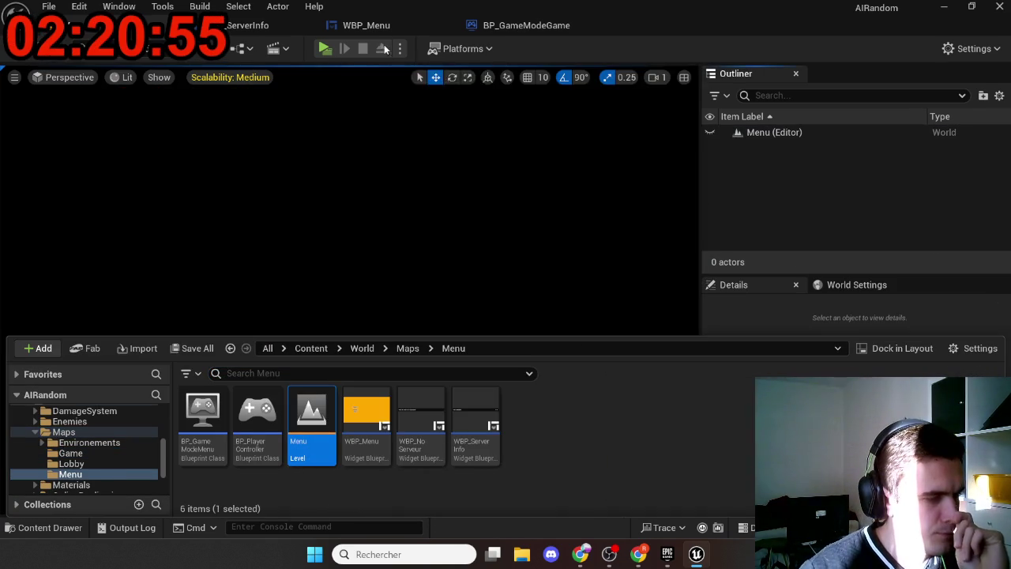
# Play four standalone windows, creating and finding a session, then stop the preview
pyautogui.click(399, 49)
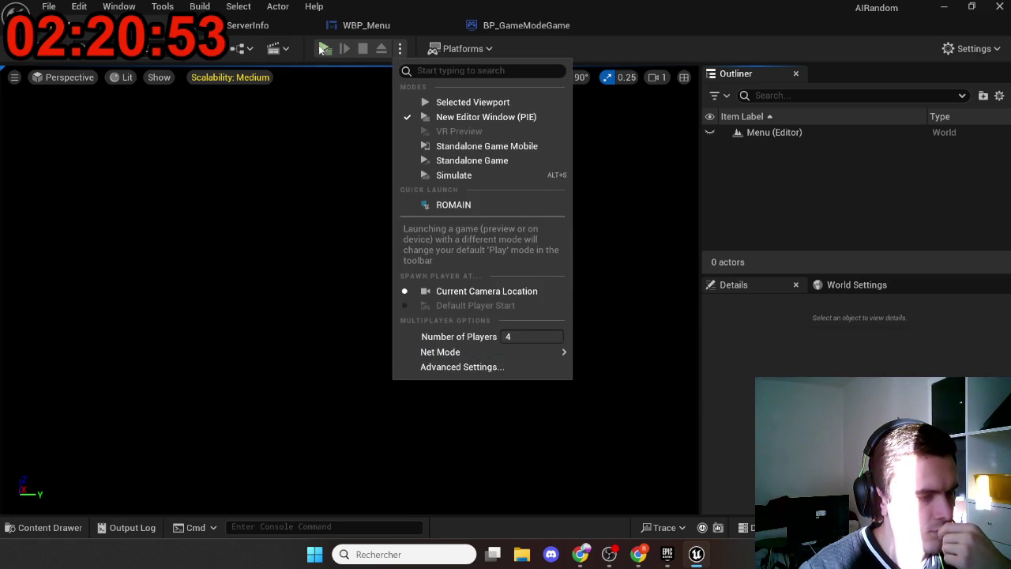
pyautogui.click(325, 49)
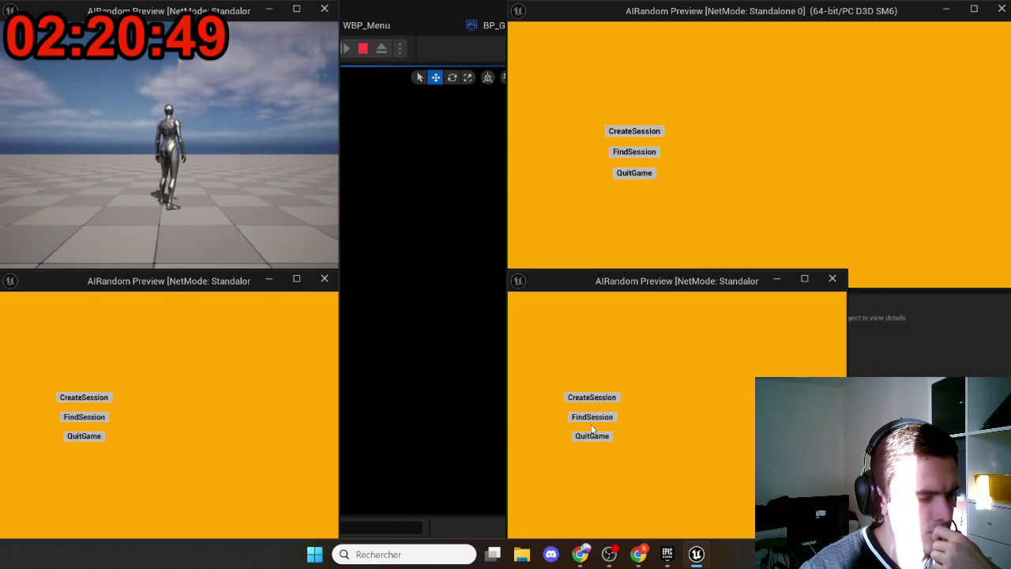
pyautogui.click(630, 158)
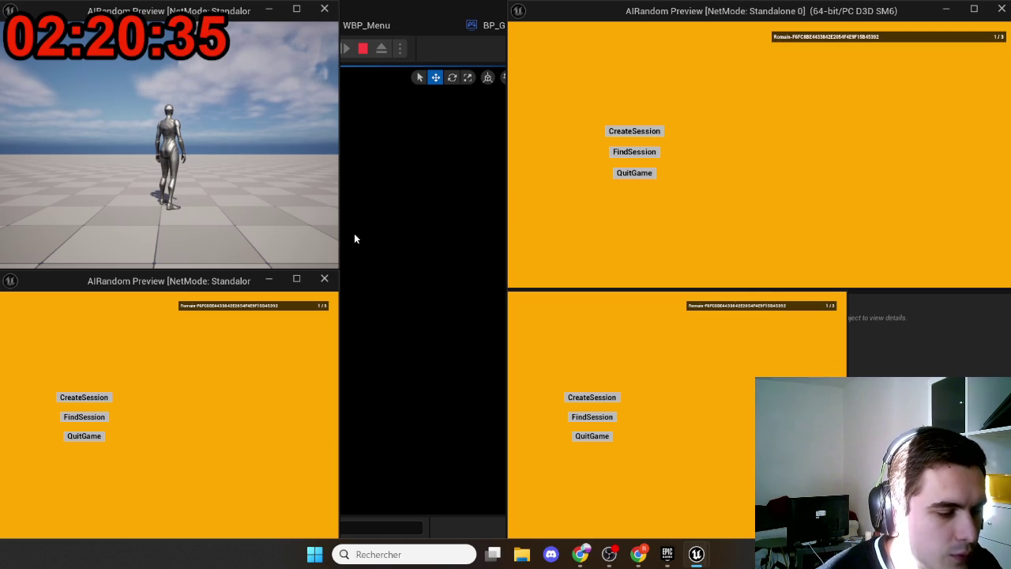
pyautogui.click(717, 305)
pyautogui.click(799, 41)
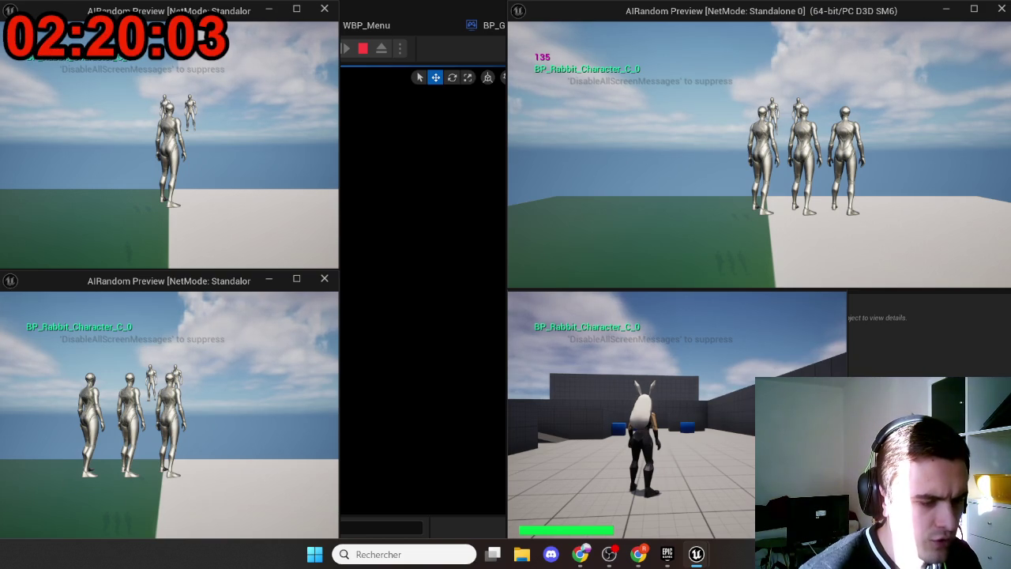
pyautogui.press('Escape')
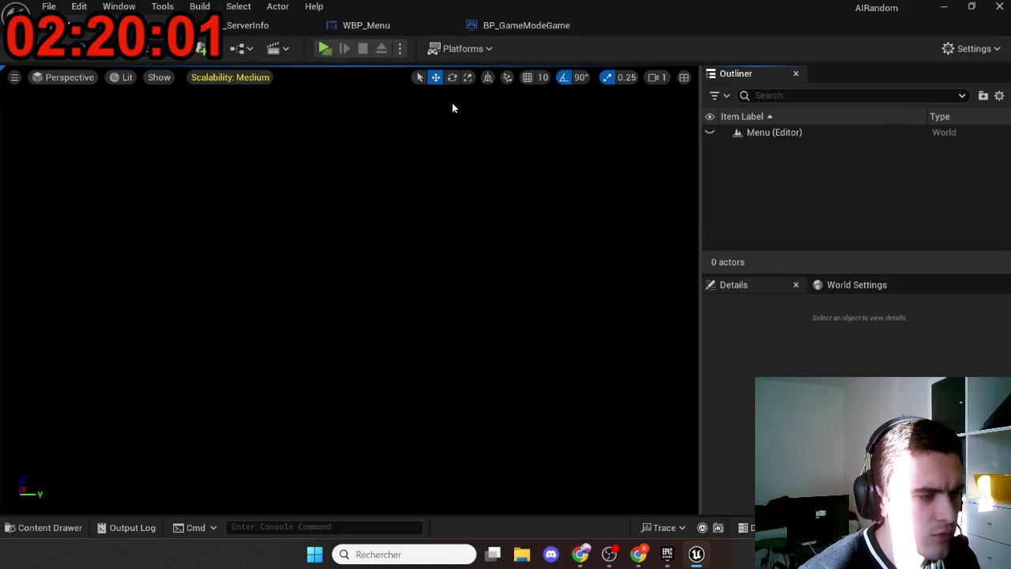
# In BP_GameModeGame, wire the Select node's Return Value into SpawnActor's Class
pyautogui.click(487, 31)
pyautogui.click(393, 30)
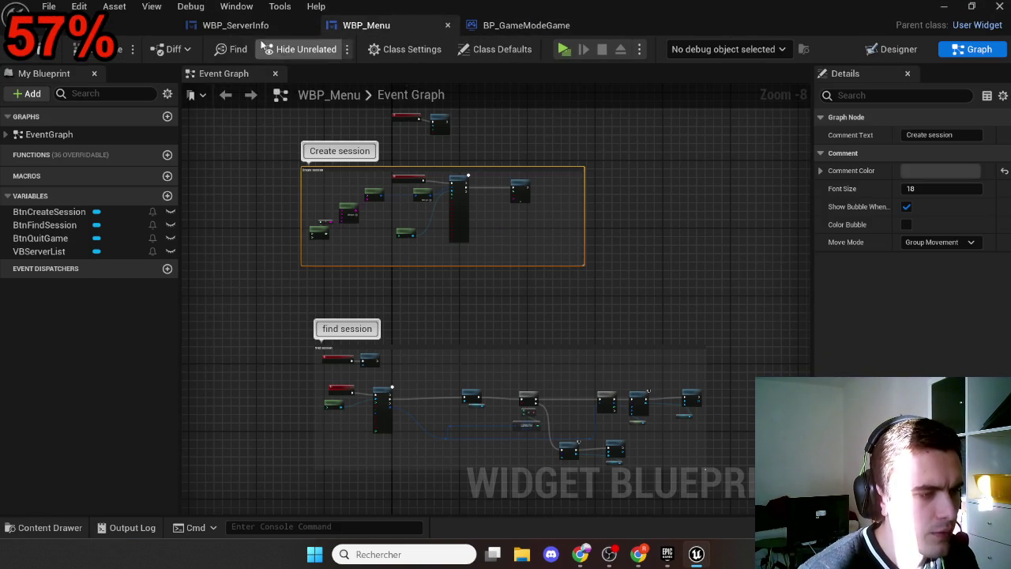
pyautogui.click(485, 28)
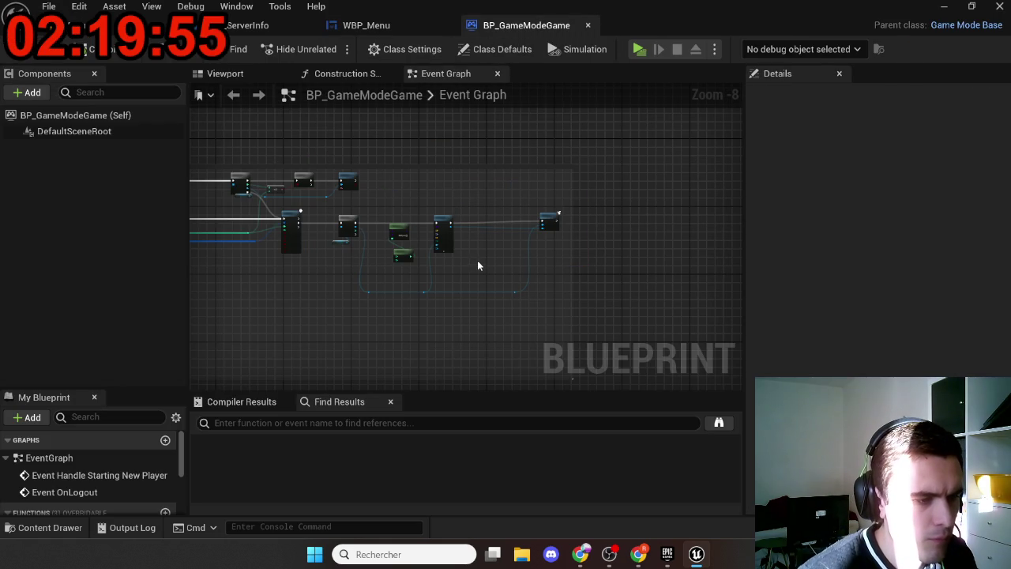
pyautogui.scroll(7, 479, 263)
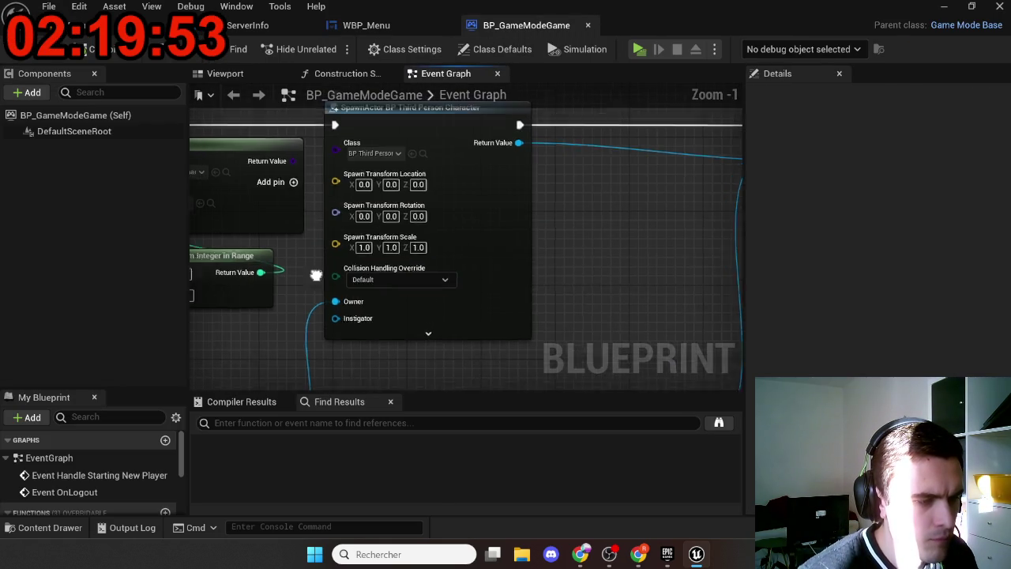
pyautogui.moveTo(304, 227); pyautogui.dragTo(549, 243)
pyautogui.moveTo(523, 202)
pyautogui.mouseDown()
pyautogui.moveTo(583, 201)
pyautogui.moveTo(585, 177)
pyautogui.mouseUp()
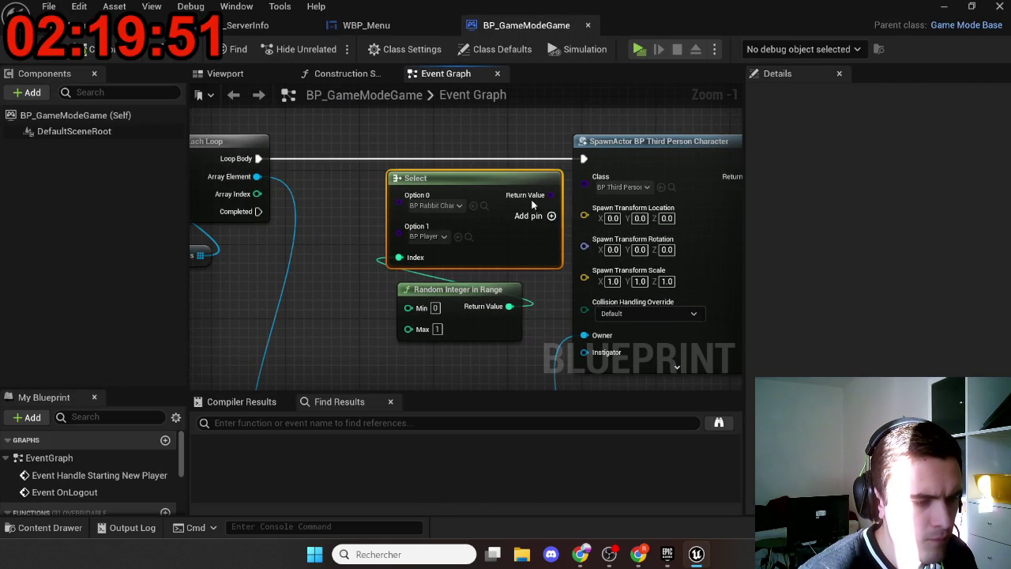
# Insert a Cast To BP_Player between SpawnActor and Possess, save, and launch a test play
pyautogui.moveTo(697, 228); pyautogui.dragTo(336, 254)
pyautogui.moveTo(401, 203); pyautogui.dragTo(445, 195)
pyautogui.write('cast')
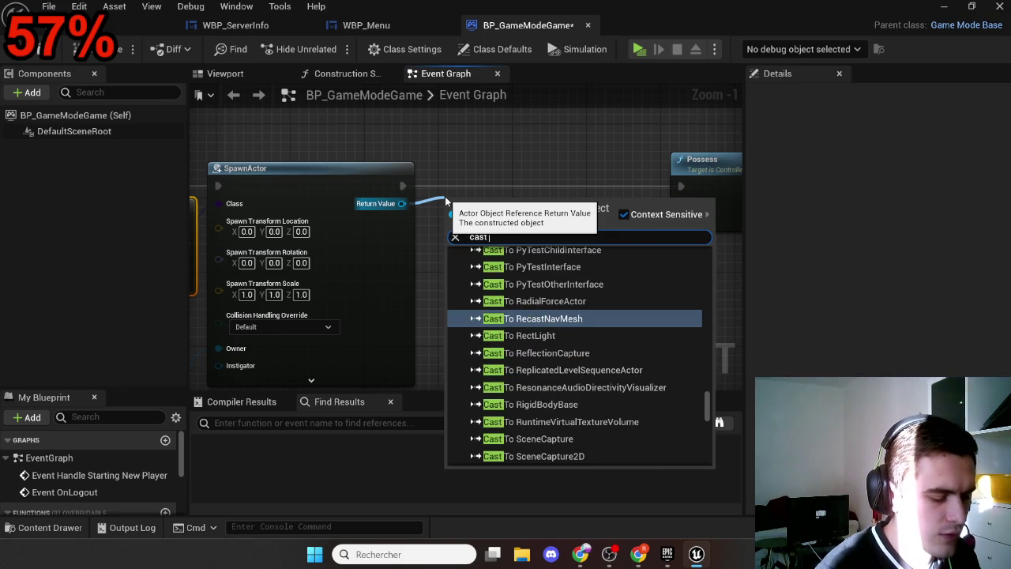
pyautogui.write(' to bp_player')
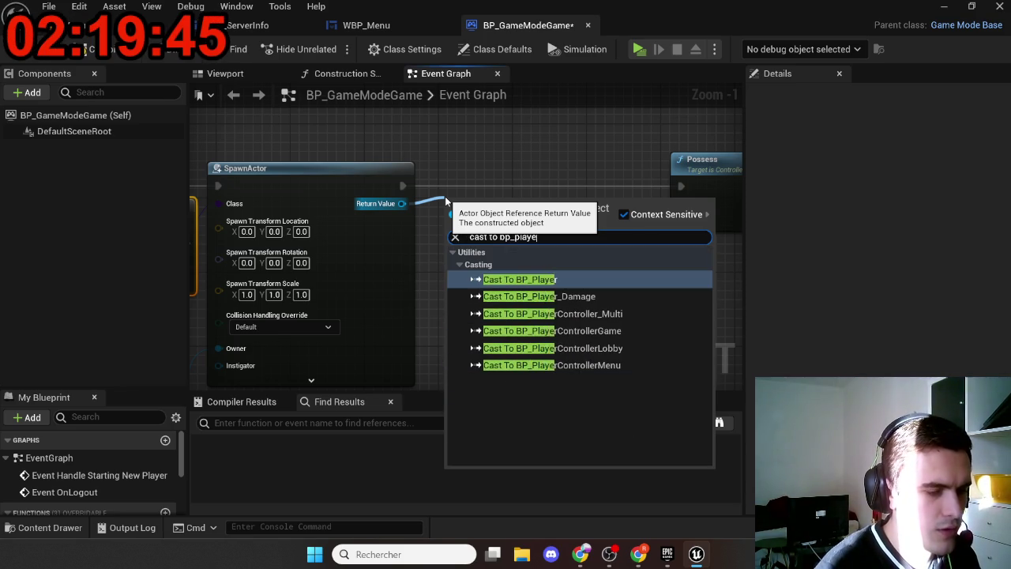
pyautogui.press('Return')
pyautogui.moveTo(449, 213); pyautogui.dragTo(403, 185)
pyautogui.moveTo(485, 217)
pyautogui.mouseDown()
pyautogui.moveTo(497, 188)
pyautogui.moveTo(591, 228)
pyautogui.moveTo(698, 219)
pyautogui.moveTo(681, 187)
pyautogui.mouseUp()
pyautogui.moveTo(542, 186); pyautogui.dragTo(543, 187)
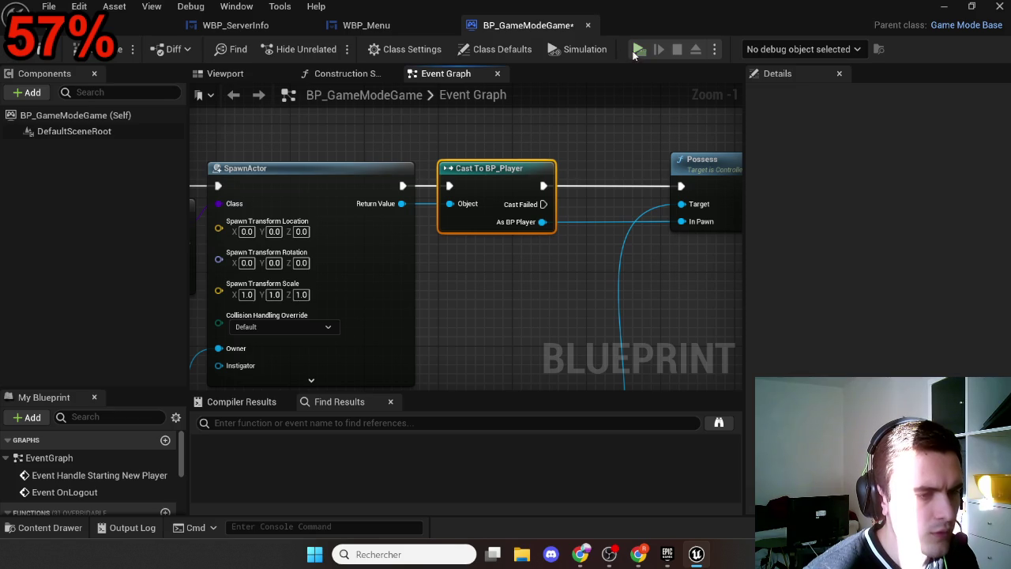
pyautogui.click(79, 49)
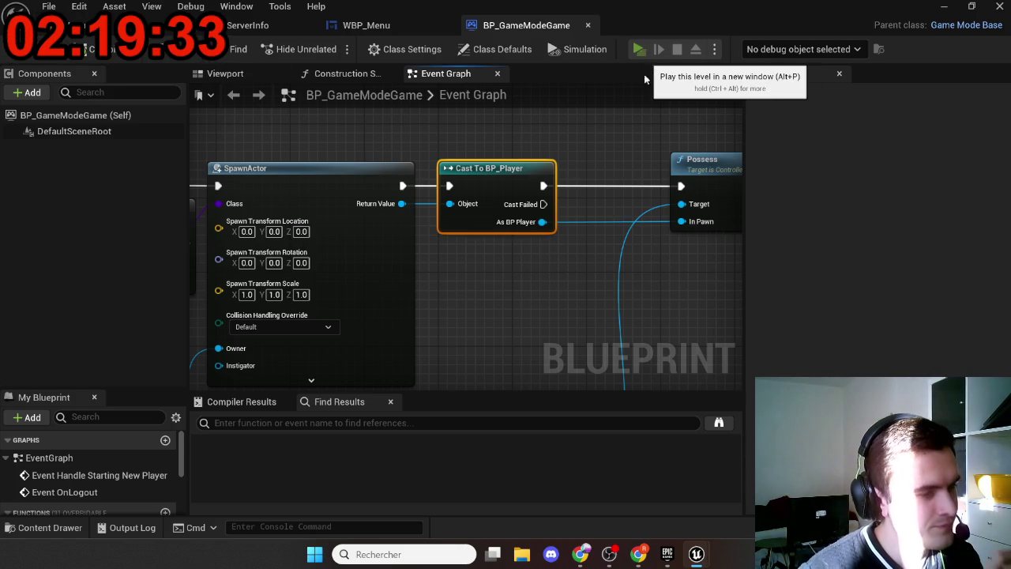
pyautogui.hotkey('alt', 'p')
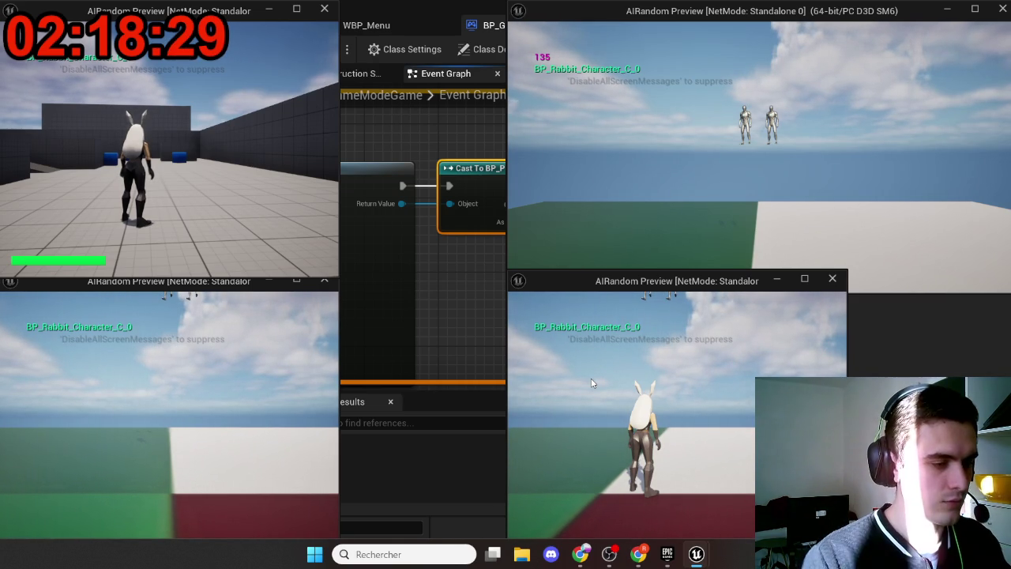
pyautogui.click(545, 252)
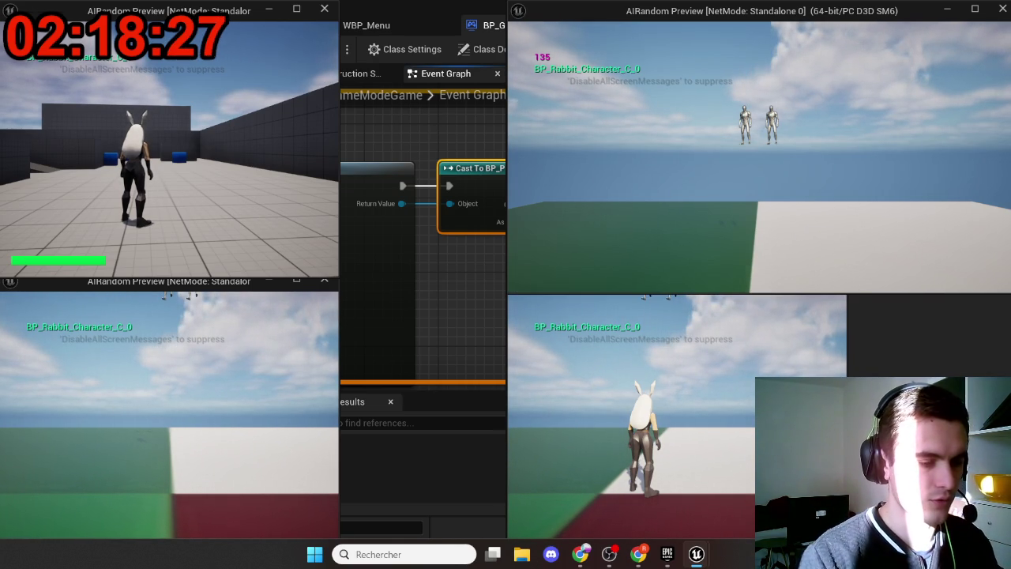
pyautogui.press('super')
pyautogui.press('super')
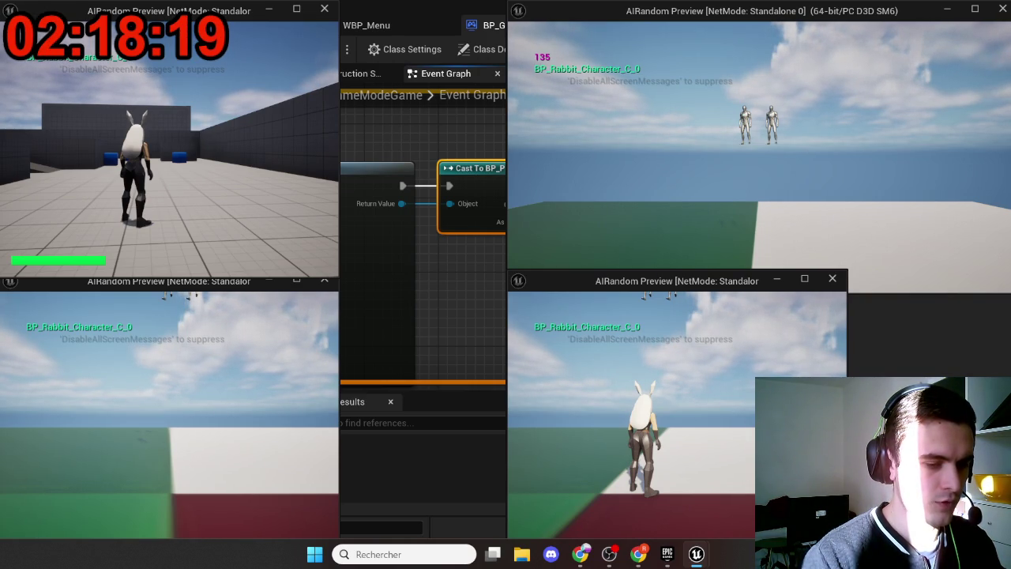
pyautogui.press('Escape')
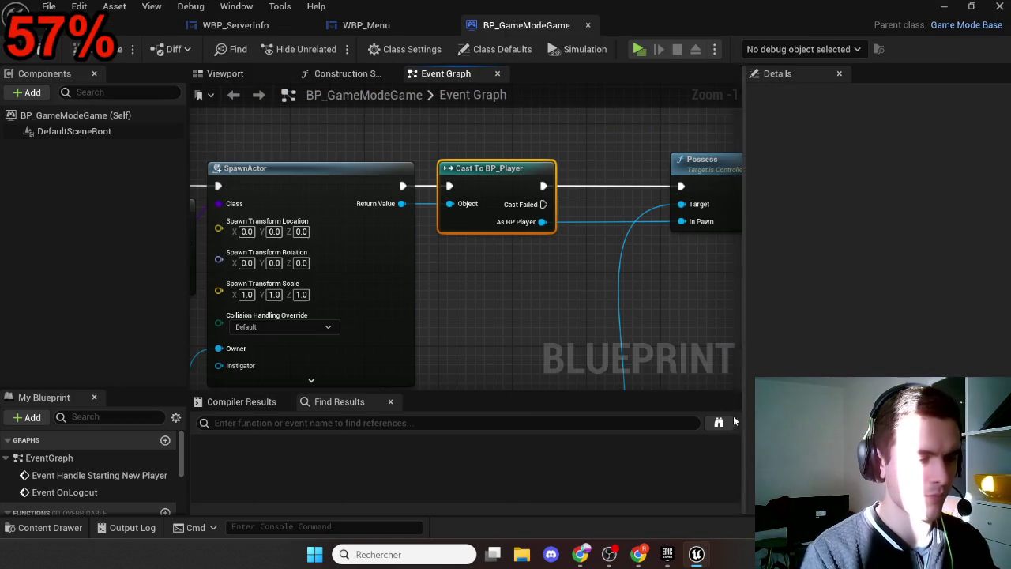
pyautogui.scroll(-2, 515, 266)
pyautogui.scroll(3, 617, 256)
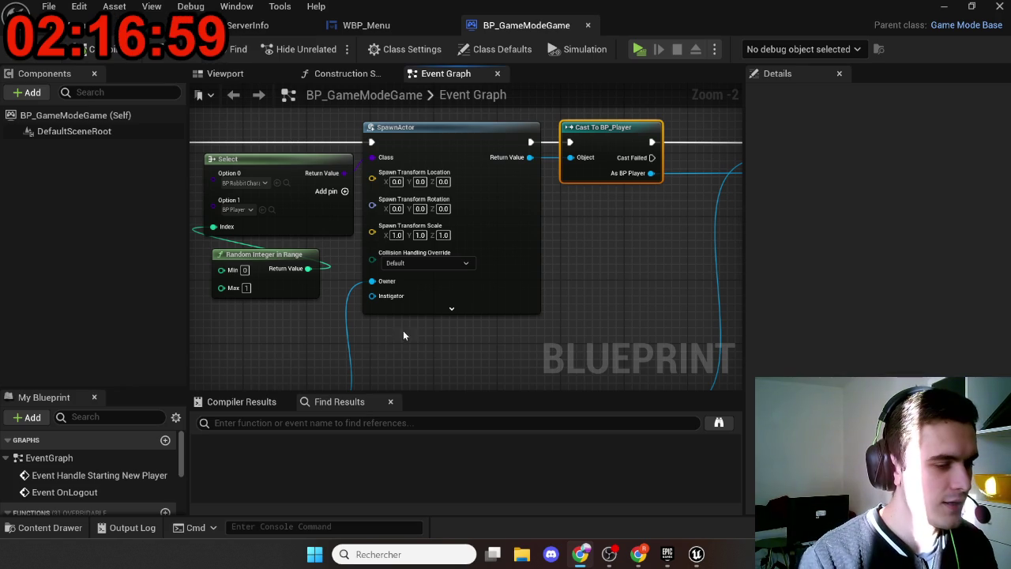
# Set the Select node's Option 1 class to BP Third Person
pyautogui.scroll(-1, 463, 330)
pyautogui.moveTo(461, 327)
pyautogui.mouseDown()
pyautogui.moveTo(323, 339)
pyautogui.moveTo(557, 318)
pyautogui.mouseUp()
pyautogui.scroll(-1, 537, 317)
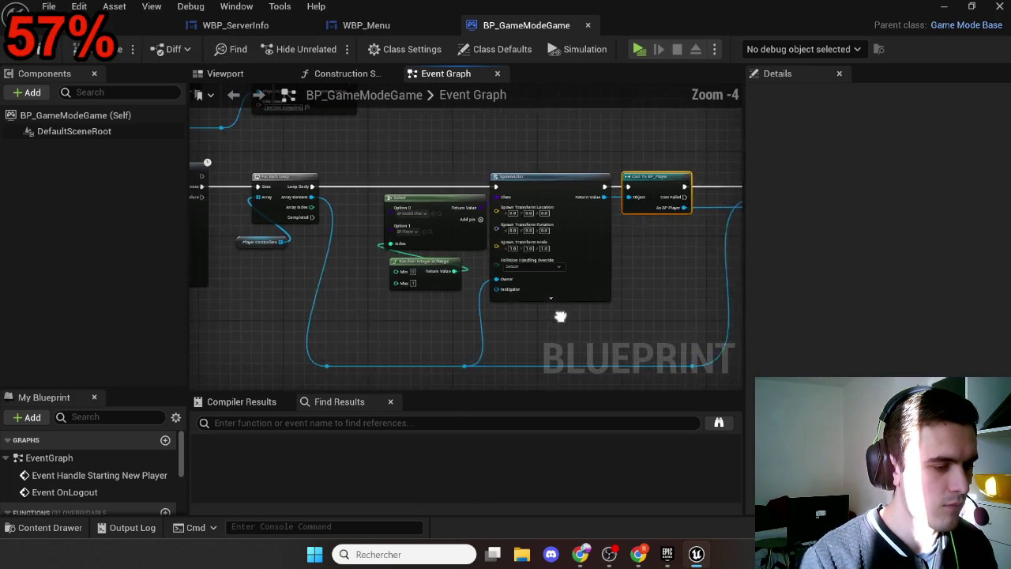
pyautogui.scroll(1, 556, 317)
pyautogui.scroll(1, 527, 274)
pyautogui.scroll(2, 513, 262)
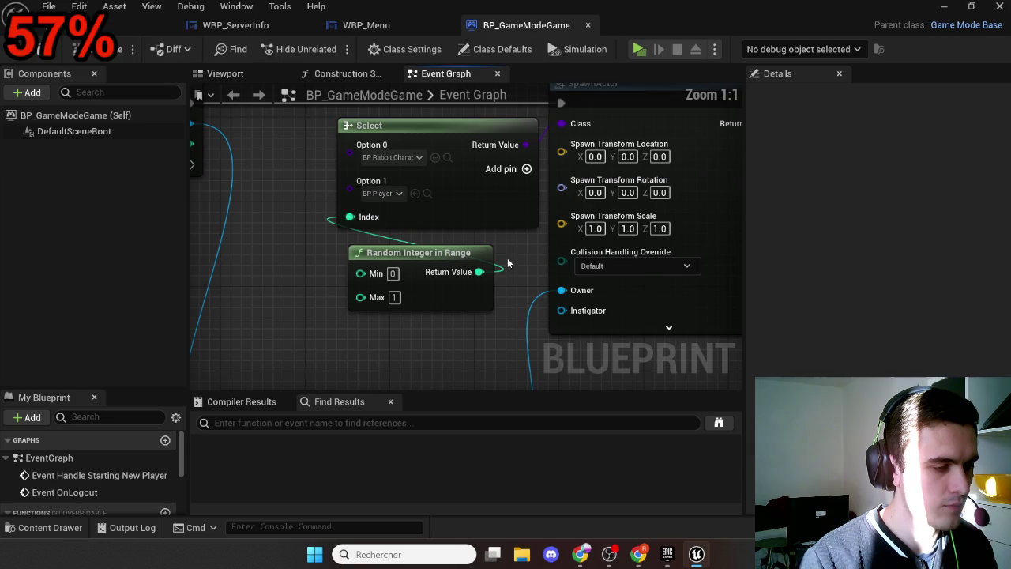
pyautogui.click(391, 199)
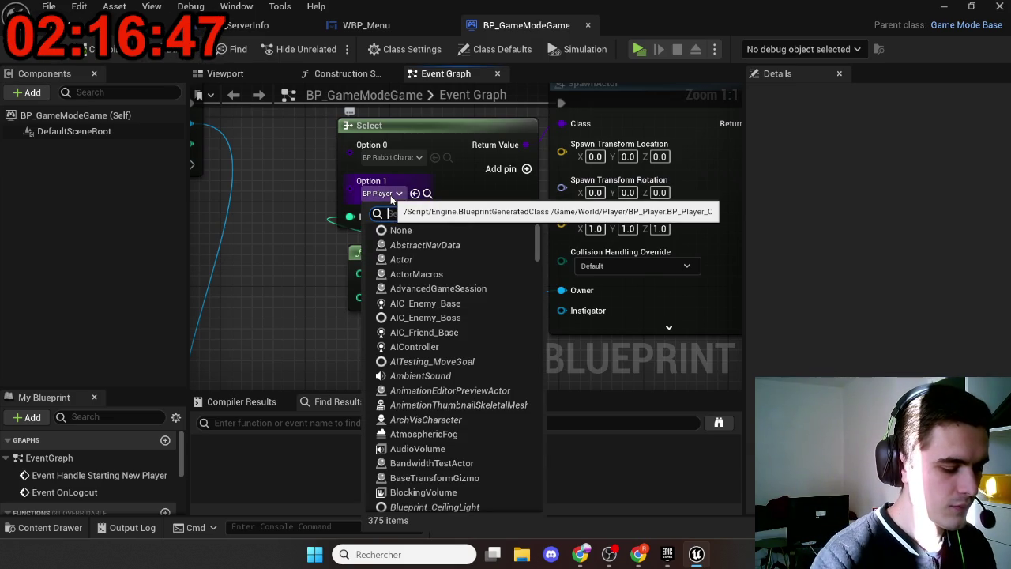
pyautogui.write('bp_')
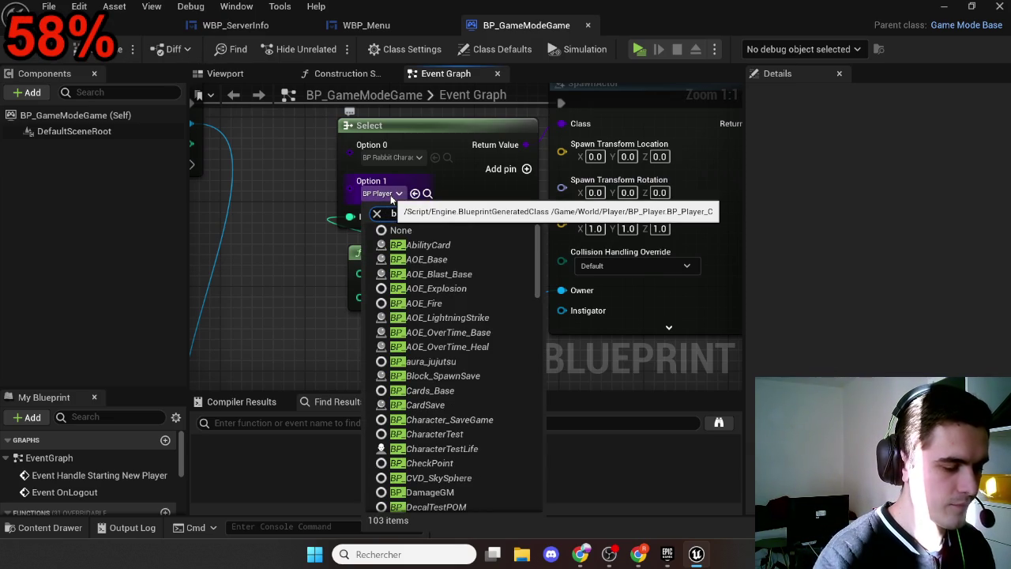
pyautogui.write('third')
pyautogui.click(427, 246)
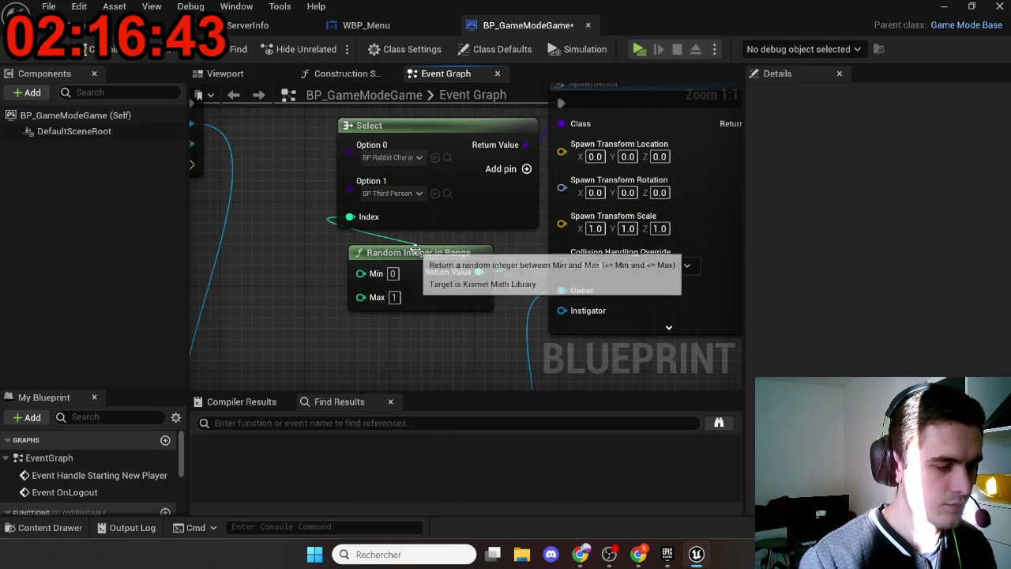
# Change Option 1 to BP Rabbit Character instead and start a multiplayer test with Alt+P
pyautogui.scroll(-2, 315, 333)
pyautogui.scroll(-1, 400, 292)
pyautogui.moveTo(298, 296); pyautogui.dragTo(248, 295)
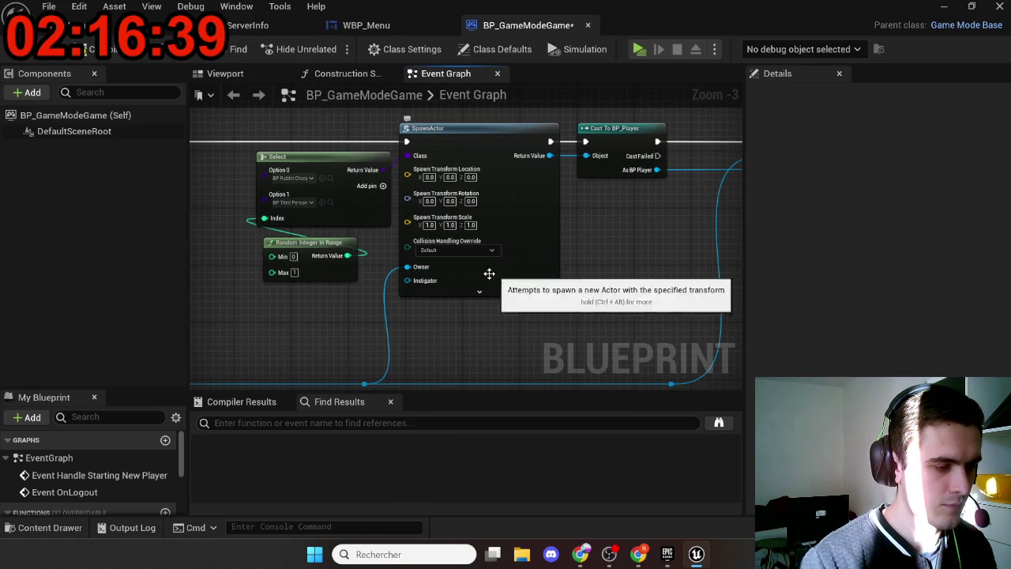
pyautogui.scroll(3, 282, 271)
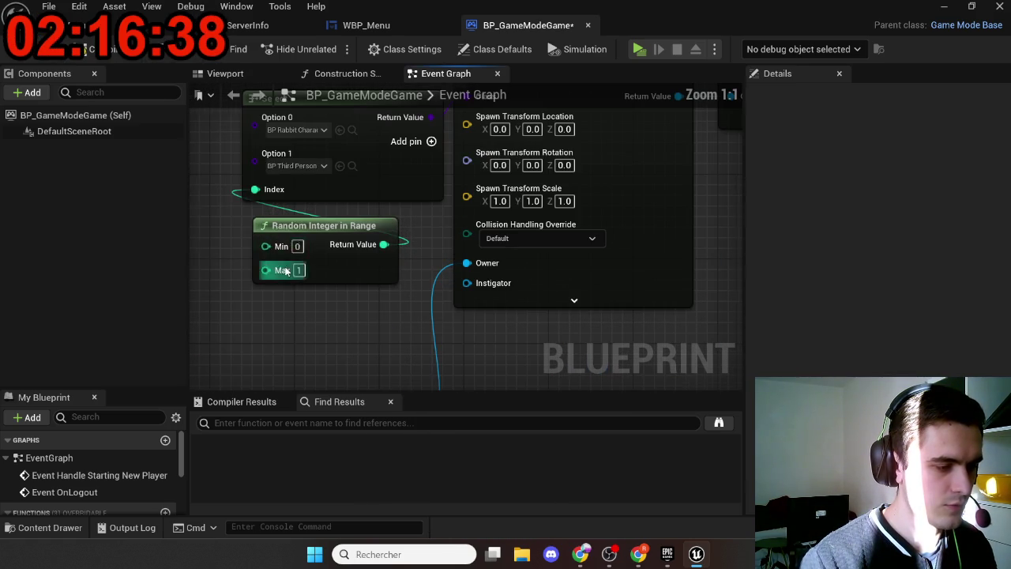
pyautogui.click(312, 168)
pyautogui.write('rabbit')
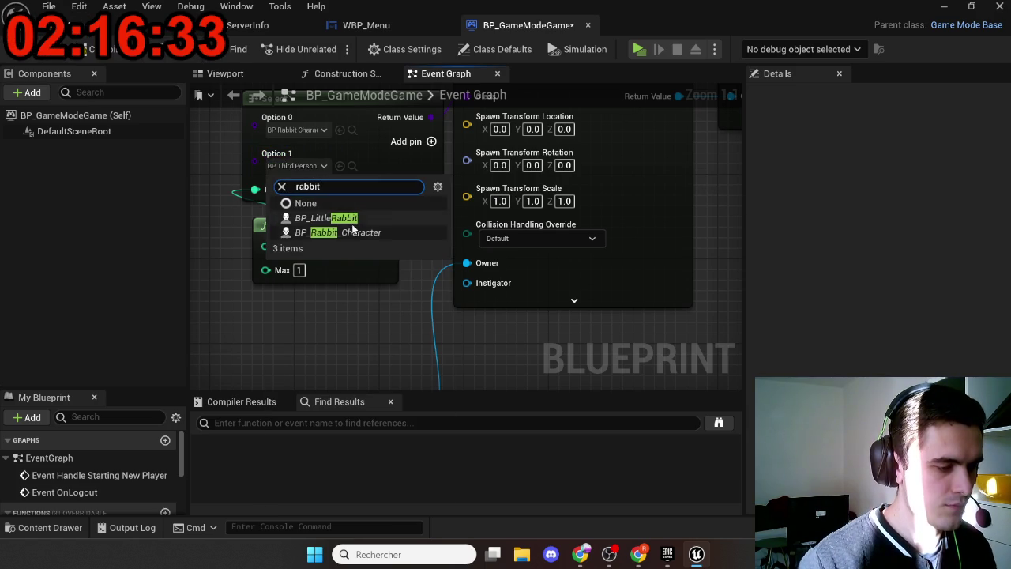
pyautogui.click(353, 229)
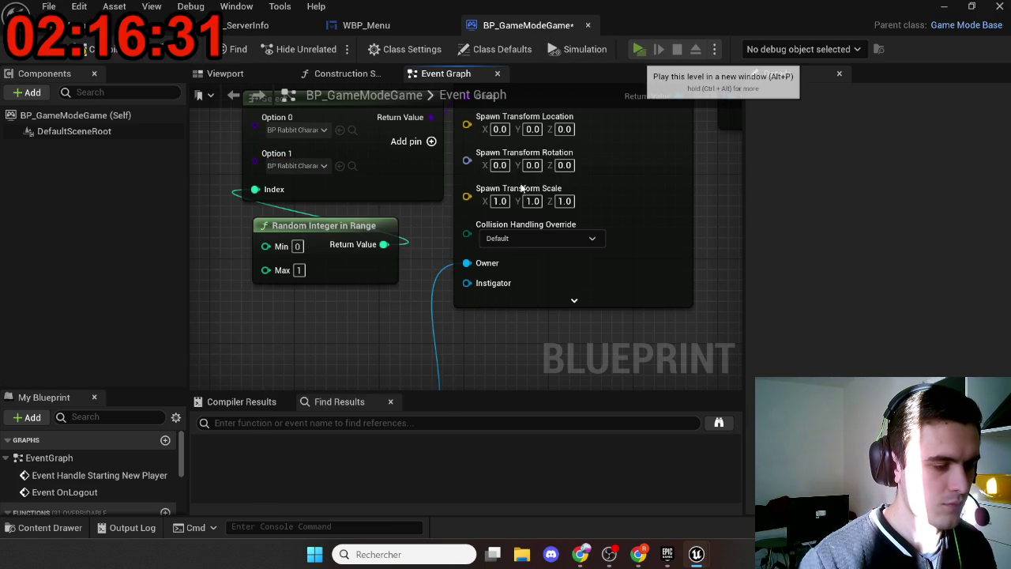
pyautogui.hotkey('alt', 'p')
# Host a session in one game window and join it from the left-hand windows
pyautogui.click(634, 135)
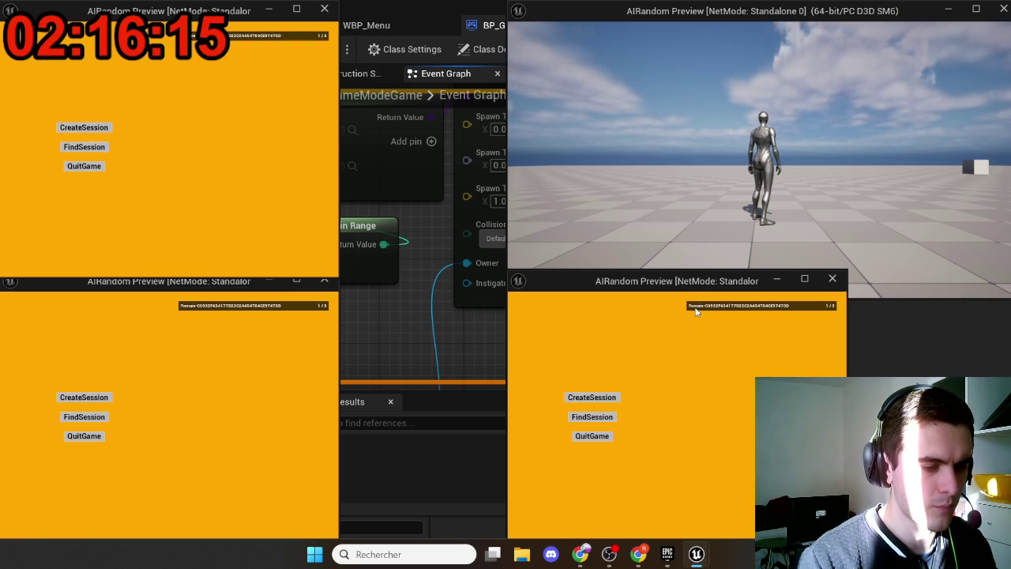
pyautogui.click(269, 318)
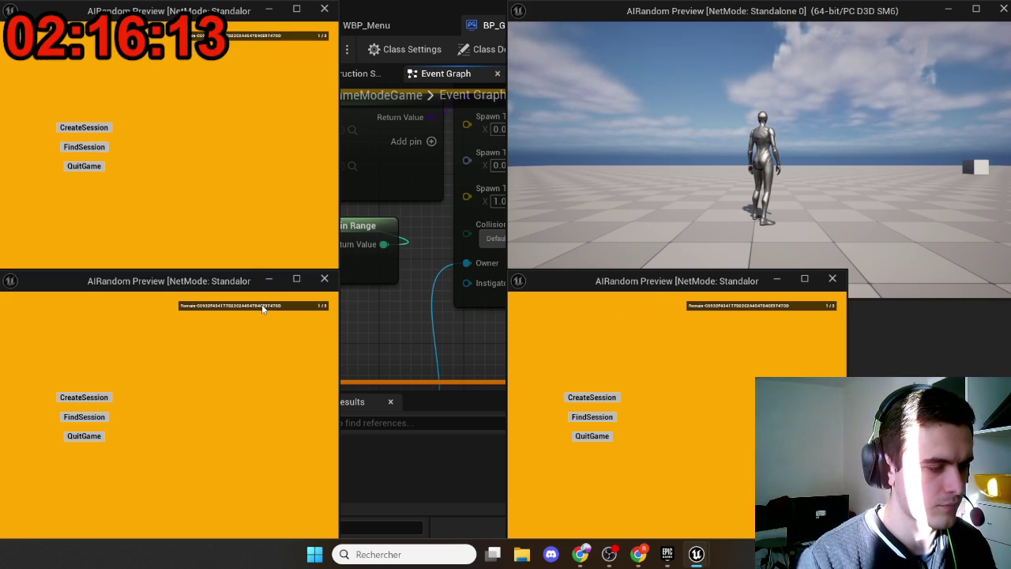
pyautogui.click(245, 41)
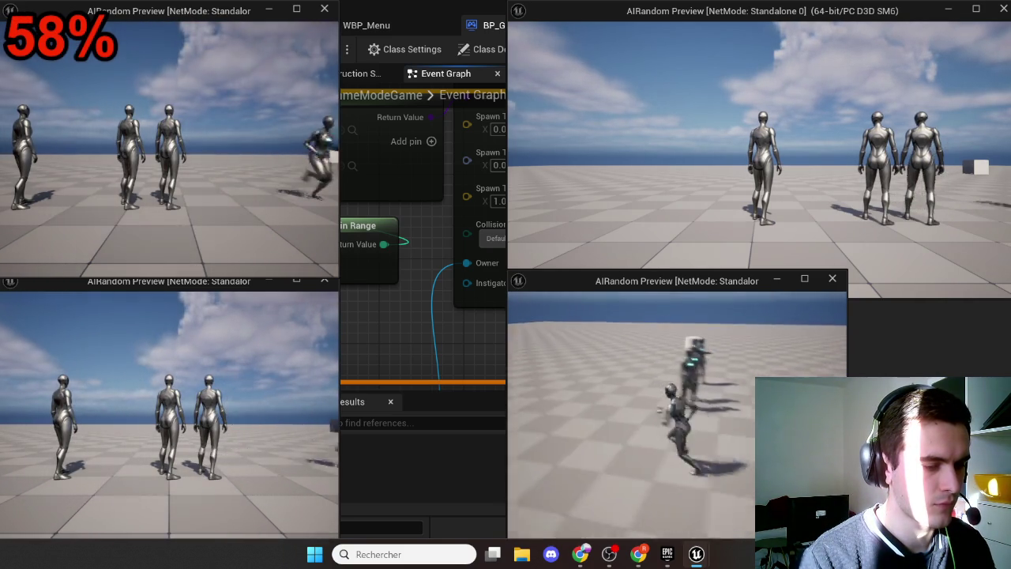
# Check each game window's rabbit character, then end the test
pyautogui.press('super')
pyautogui.click(102, 422)
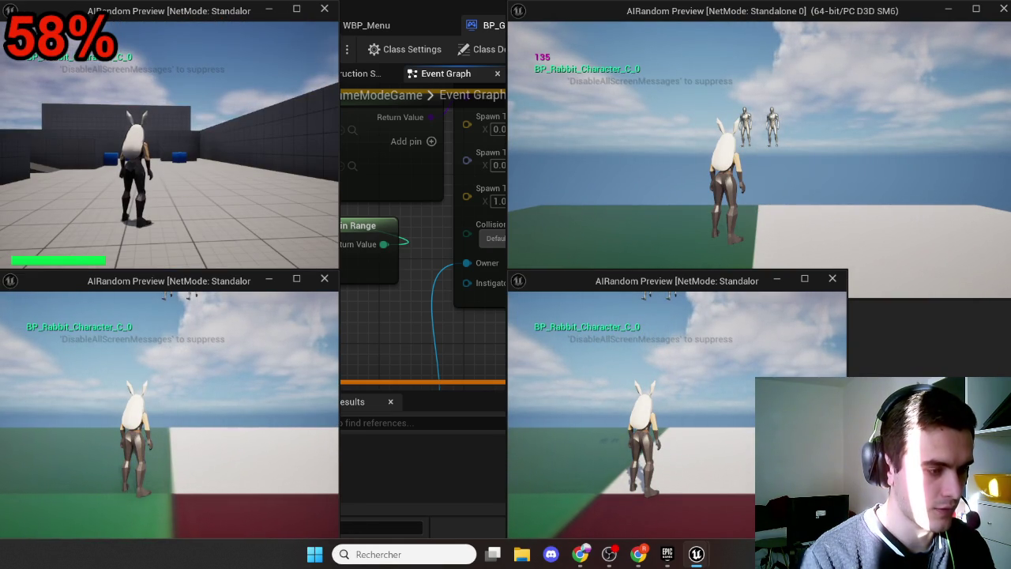
pyautogui.press('super')
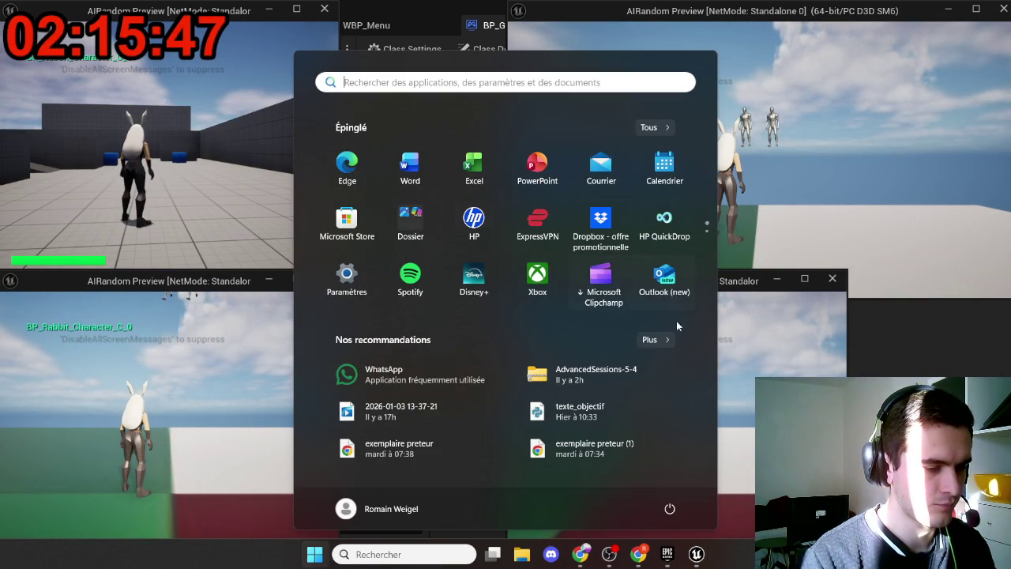
pyautogui.press('super')
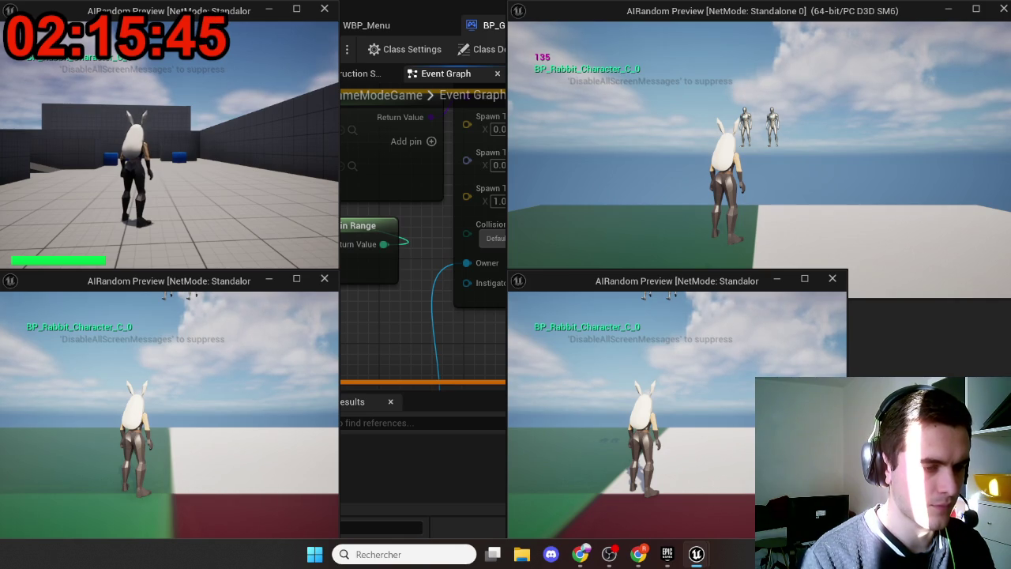
pyautogui.press('super')
pyautogui.click(772, 208)
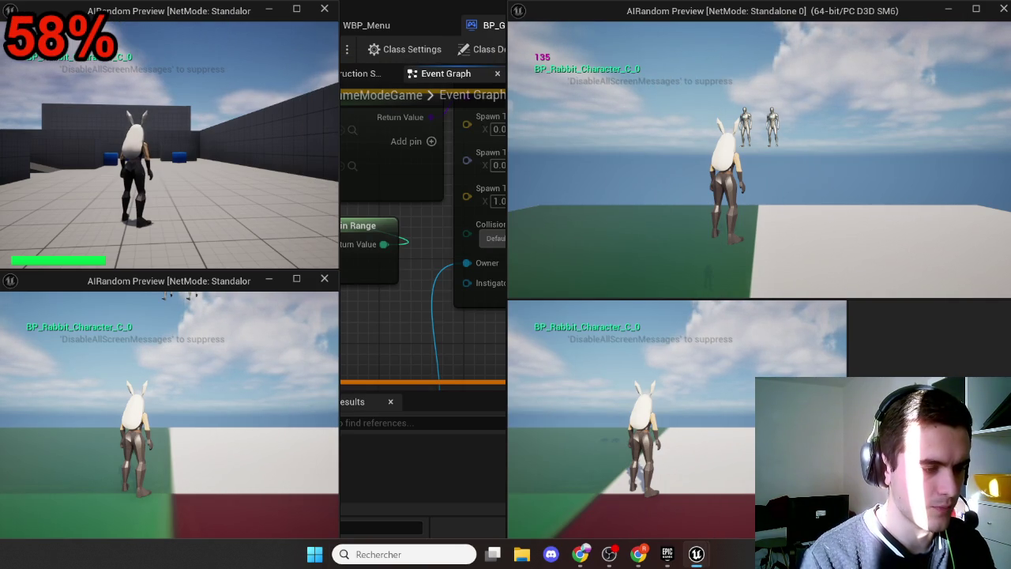
pyautogui.press('Escape')
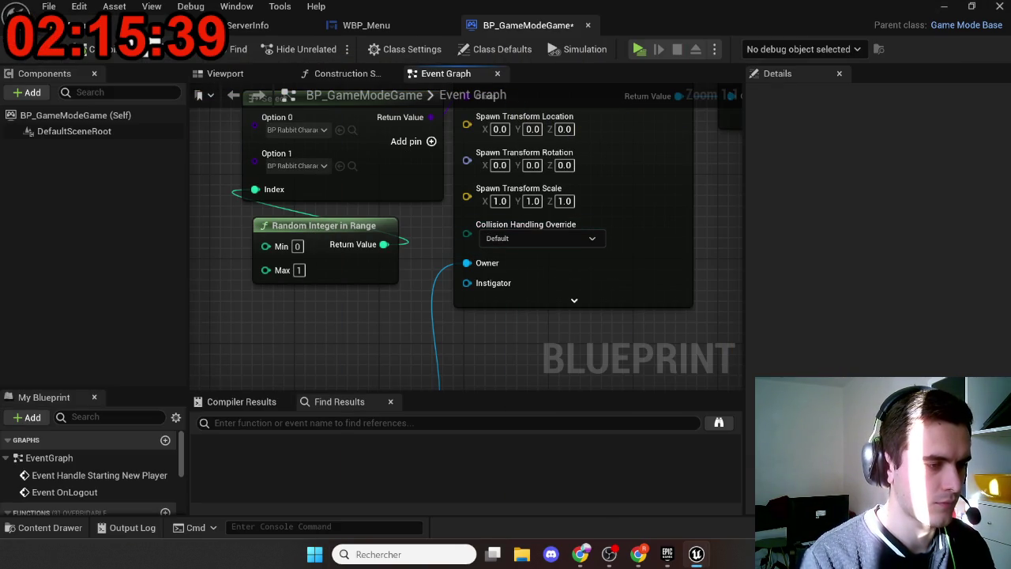
# Try adding a Get All Actors Of Class node near the loop, then delete it
pyautogui.scroll(-3, 324, 308)
pyautogui.moveTo(313, 296)
pyautogui.mouseDown()
pyautogui.moveTo(456, 242)
pyautogui.moveTo(584, 270)
pyautogui.mouseUp()
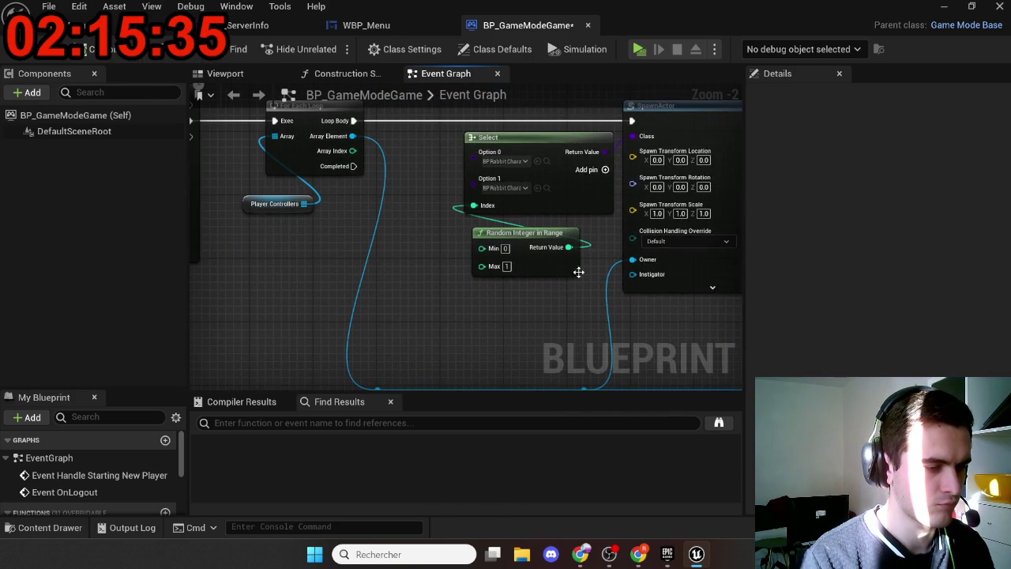
pyautogui.rightClick(512, 305)
pyautogui.write('get a')
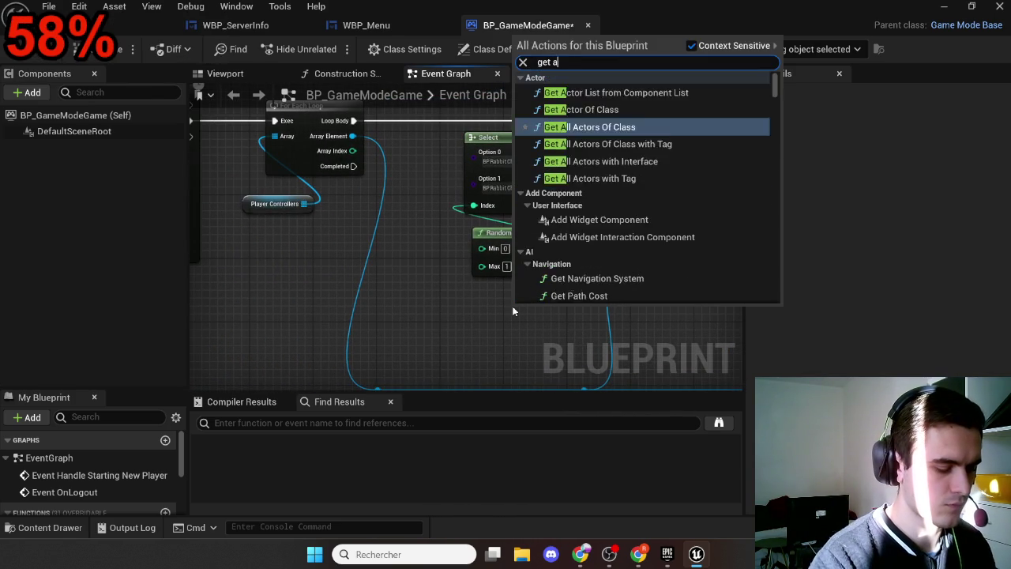
pyautogui.write('ll actor')
pyautogui.press('Return')
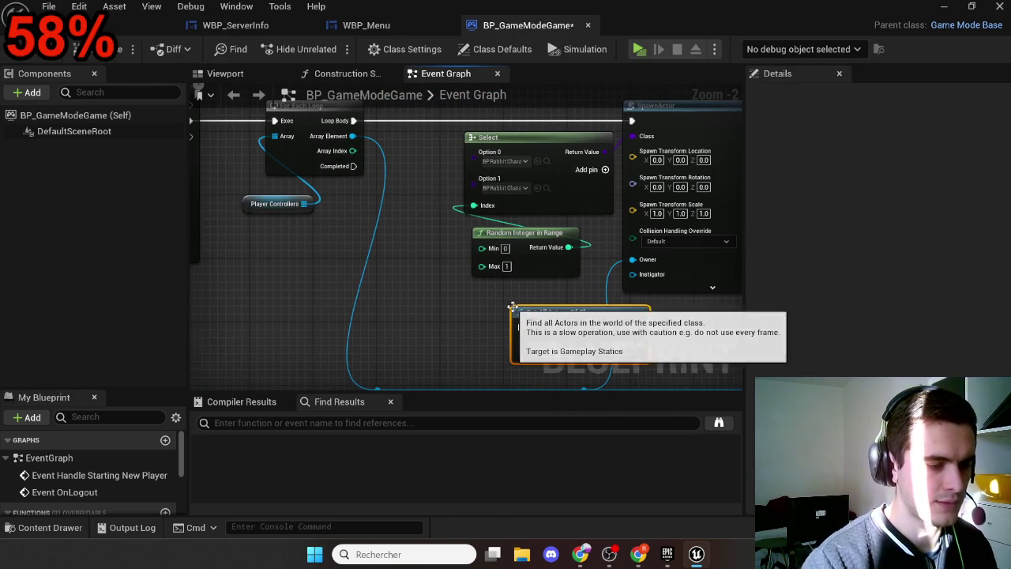
pyautogui.moveTo(512, 305)
pyautogui.mouseDown()
pyautogui.moveTo(463, 293)
pyautogui.moveTo(416, 297)
pyautogui.mouseUp()
pyautogui.scroll(2, 439, 334)
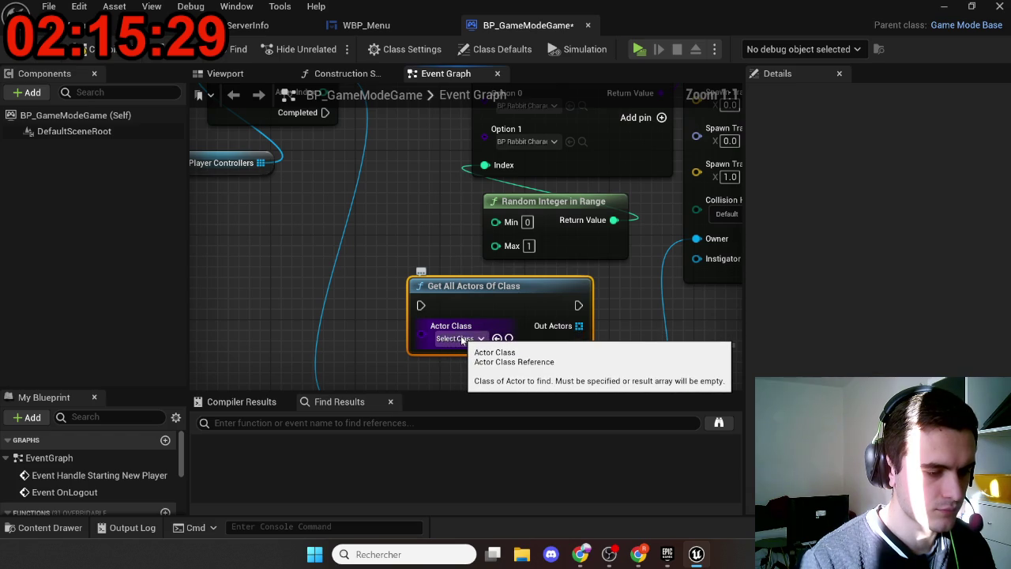
pyautogui.click(462, 340)
pyautogui.click(499, 364)
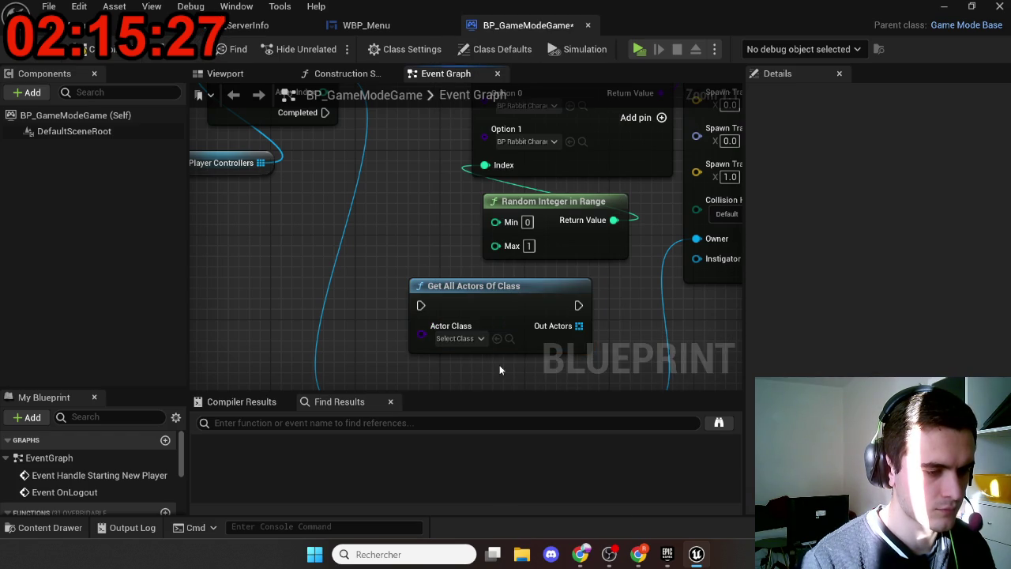
pyautogui.press('Delete')
# Add Get Actor Of Class set to Player Start, executing each loop pass before SpawnActor
pyautogui.rightClick(499, 318)
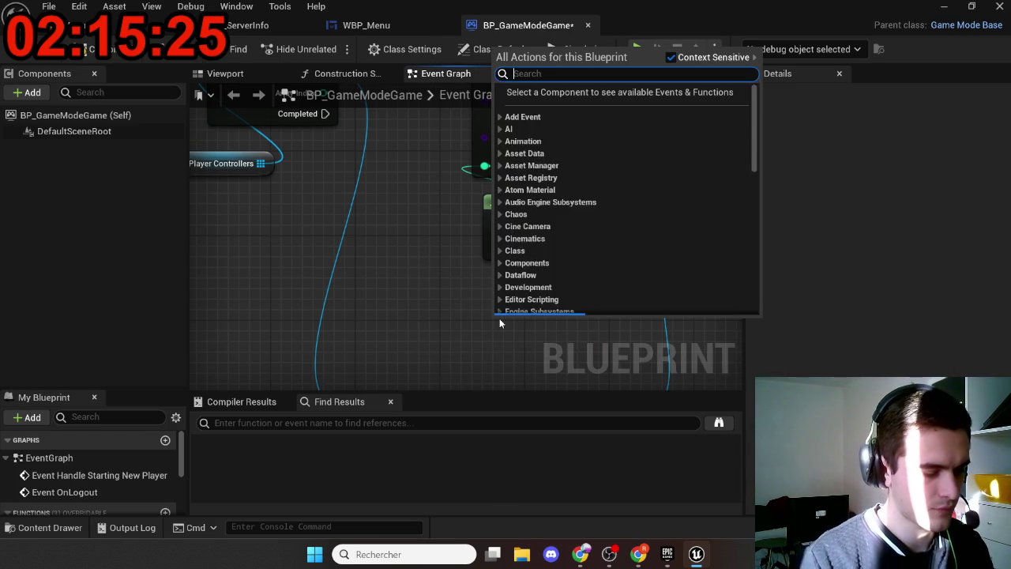
pyautogui.write('get act')
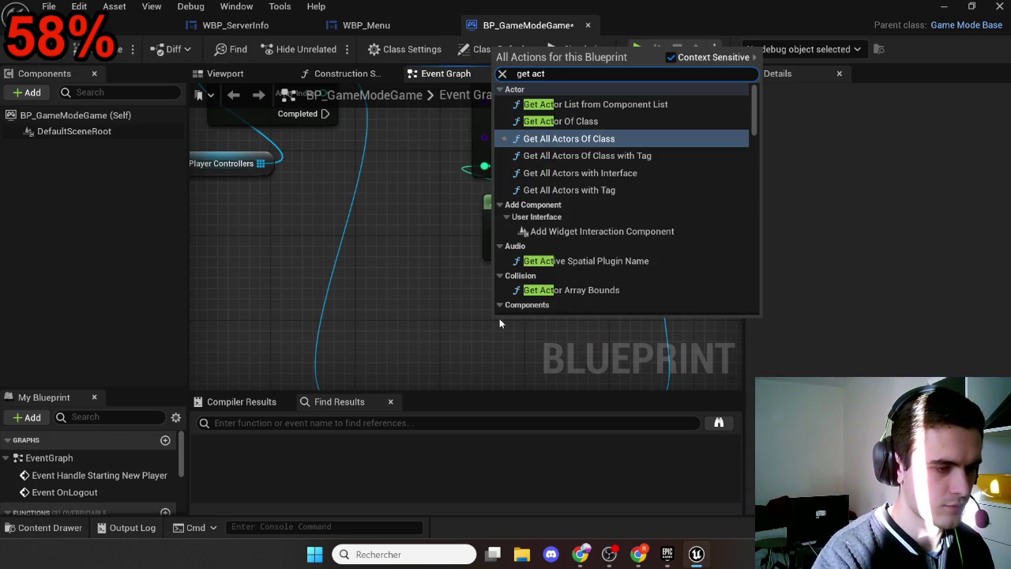
pyautogui.press('Return')
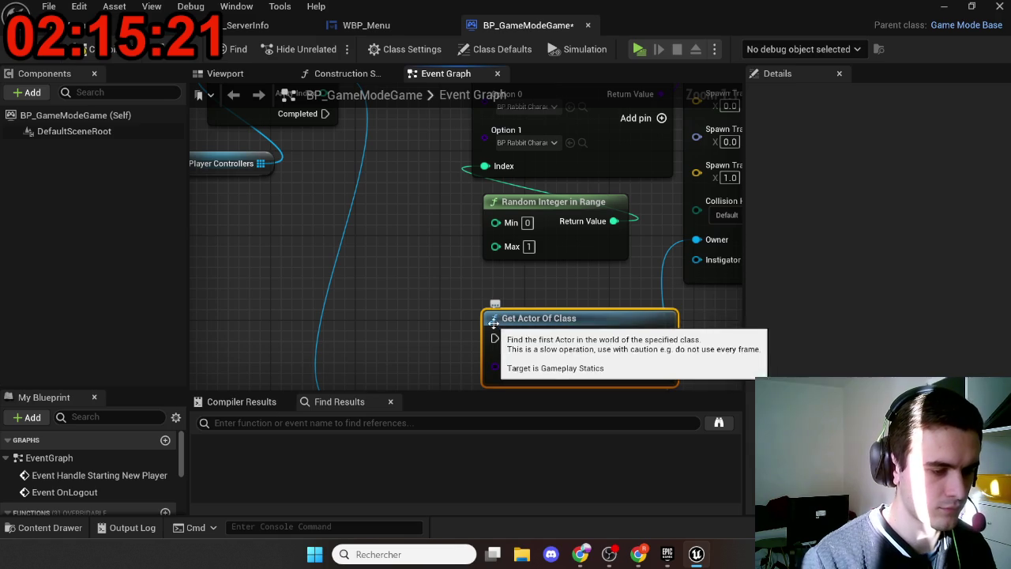
pyautogui.click(537, 371)
pyautogui.write('player')
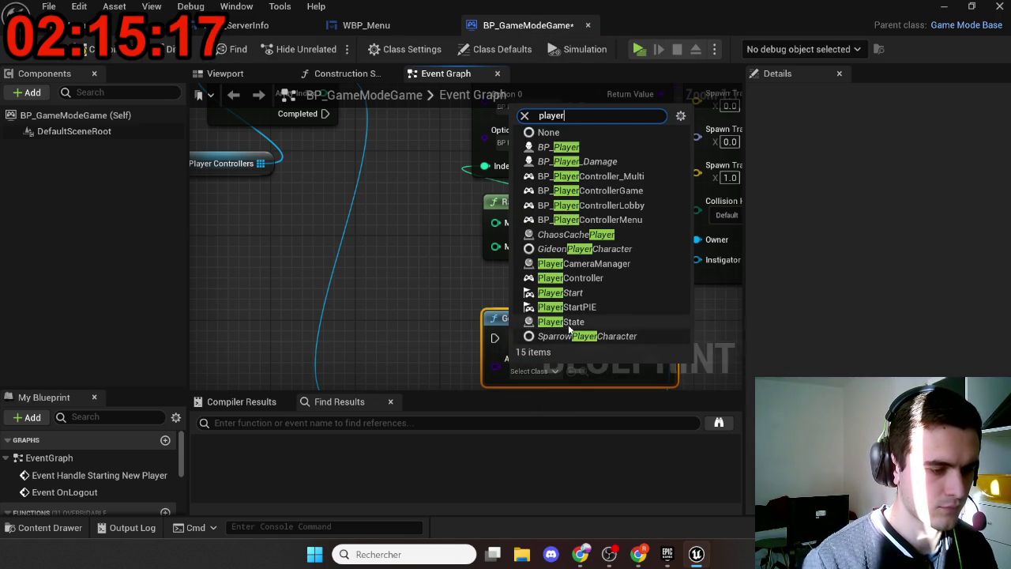
pyautogui.click(594, 293)
pyautogui.scroll(-2, 550, 320)
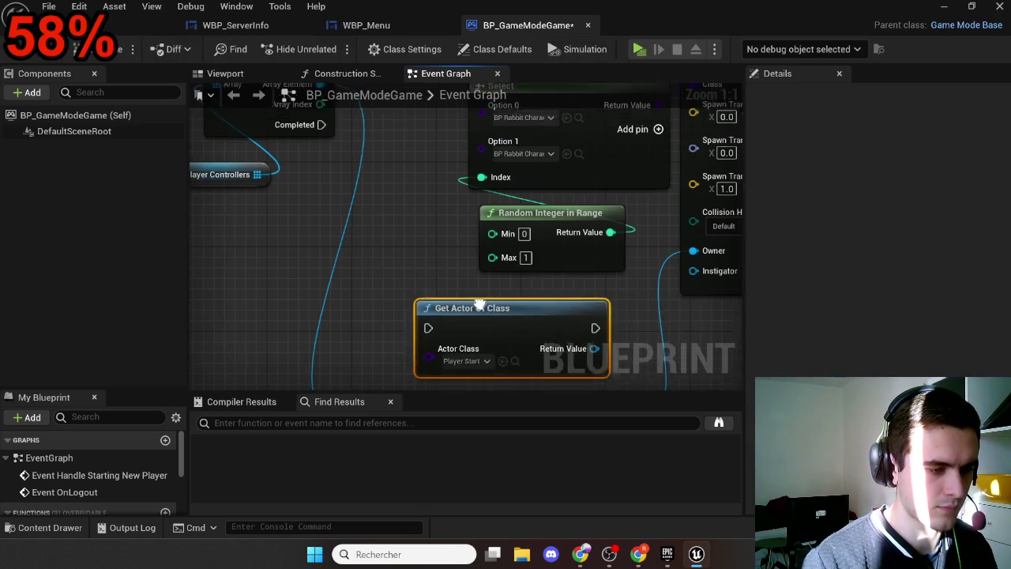
pyautogui.moveTo(487, 327); pyautogui.dragTo(448, 72)
pyautogui.moveTo(359, 190)
pyautogui.mouseDown()
pyautogui.moveTo(402, 95)
pyautogui.moveTo(415, 239)
pyautogui.moveTo(431, 284)
pyautogui.mouseUp()
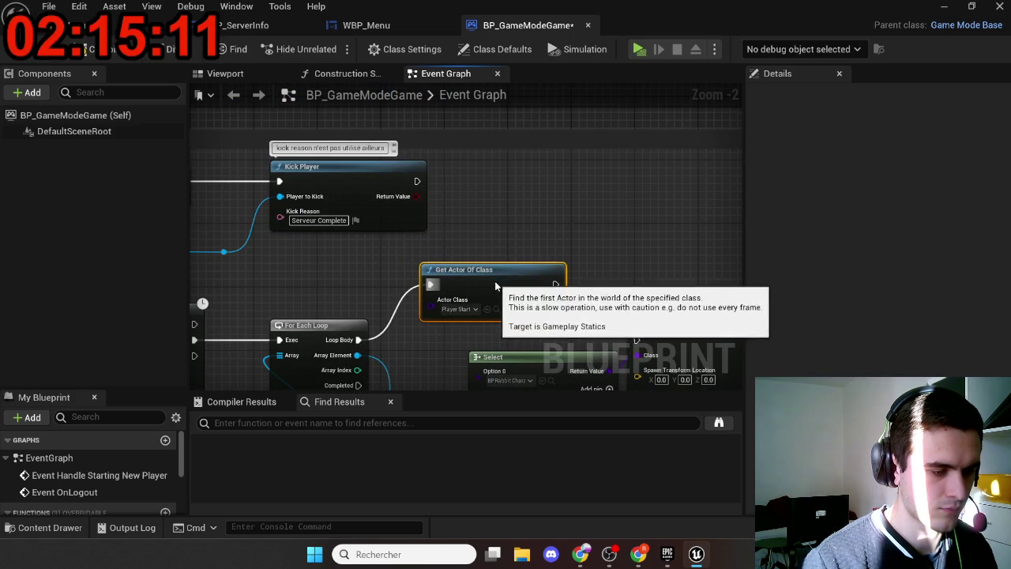
pyautogui.moveTo(479, 242)
pyautogui.mouseDown()
pyautogui.moveTo(594, 303)
pyautogui.moveTo(568, 295)
pyautogui.mouseUp()
# Feed the Player Start's Get Actor Location into SpawnActor's spawn transform location
pyautogui.moveTo(474, 161); pyautogui.dragTo(498, 190)
pyautogui.write('get actor loca')
pyautogui.press('Return')
pyautogui.moveTo(398, 334); pyautogui.dragTo(542, 204)
pyautogui.moveTo(451, 214); pyautogui.dragTo(381, 223)
pyautogui.moveTo(517, 223)
pyautogui.mouseDown()
pyautogui.moveTo(516, 270)
pyautogui.moveTo(477, 326)
pyautogui.mouseUp()
pyautogui.moveTo(542, 320)
pyautogui.mouseDown()
pyautogui.moveTo(536, 239)
pyautogui.moveTo(557, 223)
pyautogui.mouseUp()
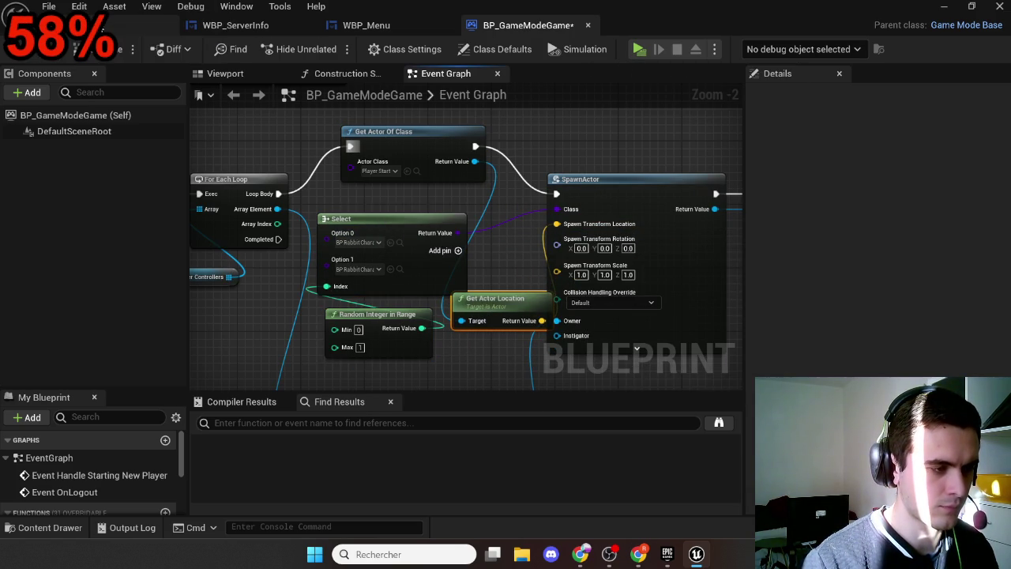
# Open the GameTest level from Maps > Game, saving the game mode blueprint when prompted
pyautogui.hotkey('ctrl', 'space')
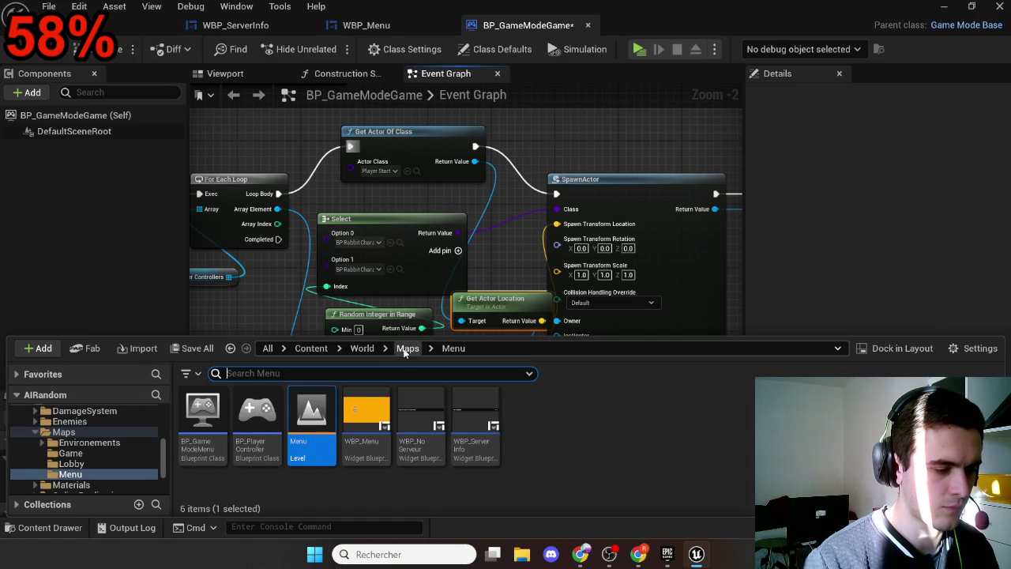
pyautogui.click(404, 353)
pyautogui.doubleClick(256, 431)
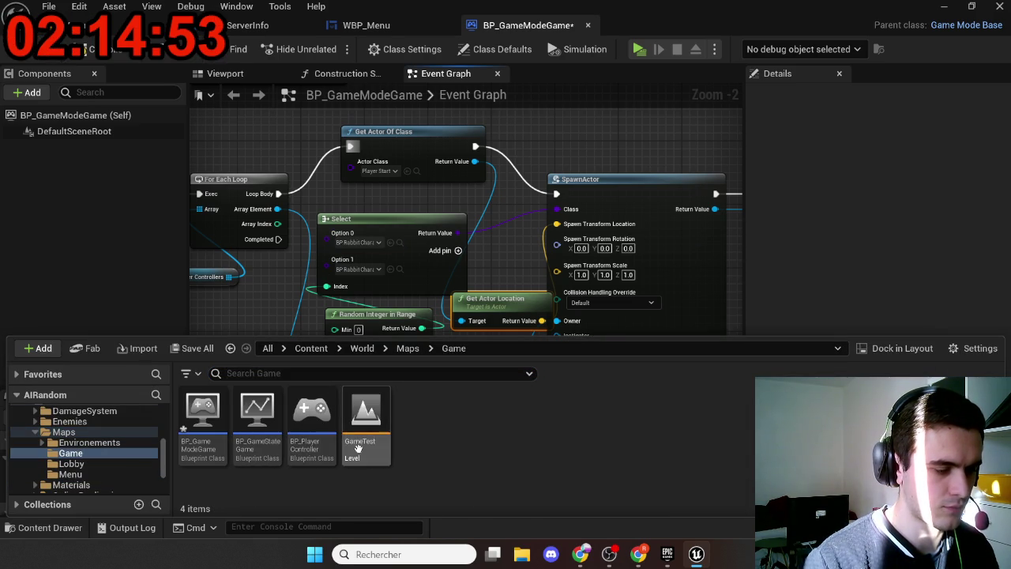
pyautogui.doubleClick(357, 449)
pyautogui.click(525, 424)
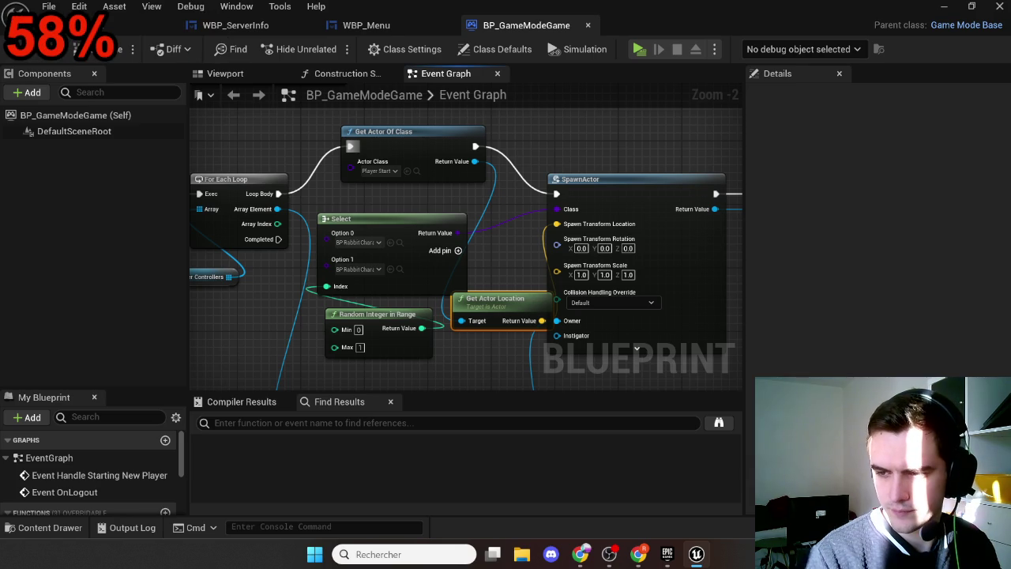
pyautogui.hotkey('alt', 'Tab')
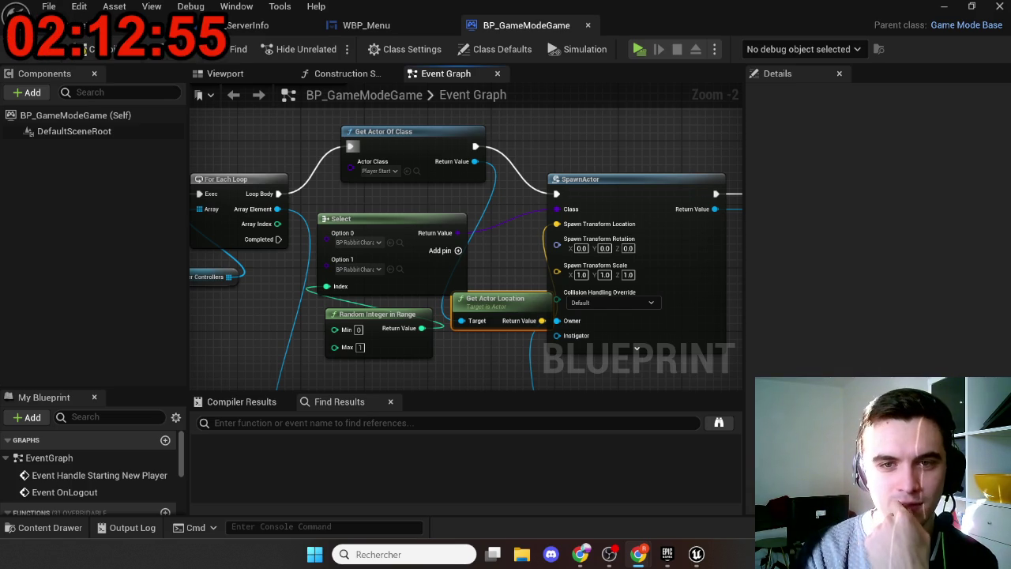
pyautogui.moveTo(495, 339)
pyautogui.mouseDown()
pyautogui.moveTo(521, 283)
pyautogui.moveTo(555, 314)
pyautogui.moveTo(501, 276)
pyautogui.moveTo(416, 293)
pyautogui.moveTo(420, 312)
pyautogui.mouseUp()
pyautogui.scroll(-1, 545, 315)
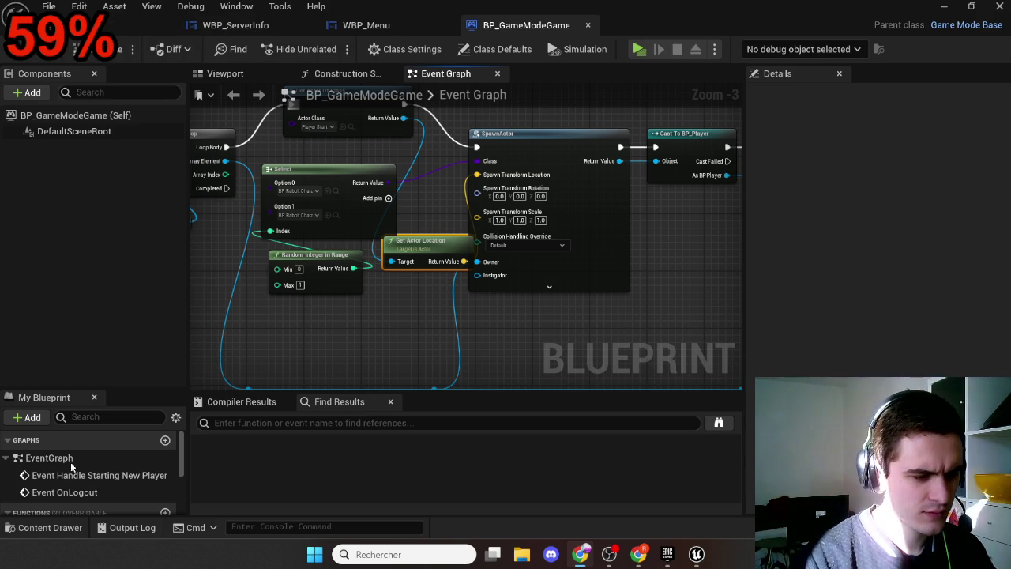
pyautogui.click(494, 266)
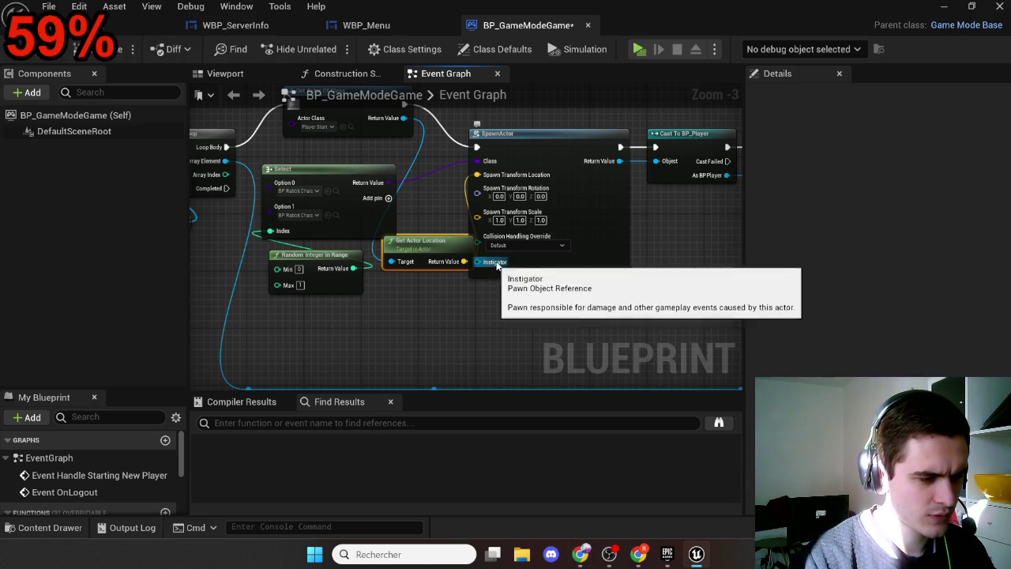
pyautogui.scroll(-1, 521, 287)
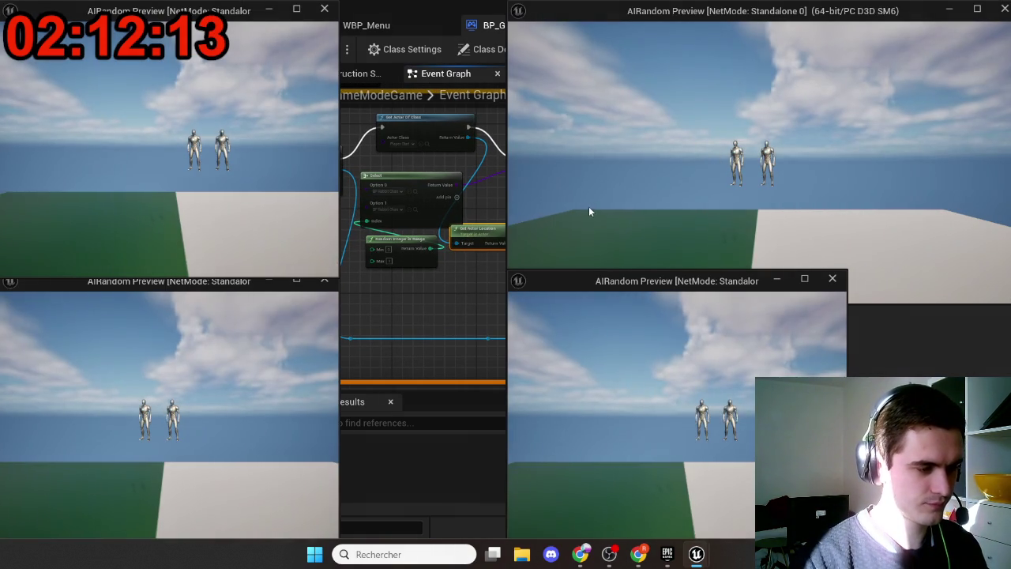
# Stop the four-window play test and show the Maps folder in the Content Drawer
pyautogui.press('Escape')
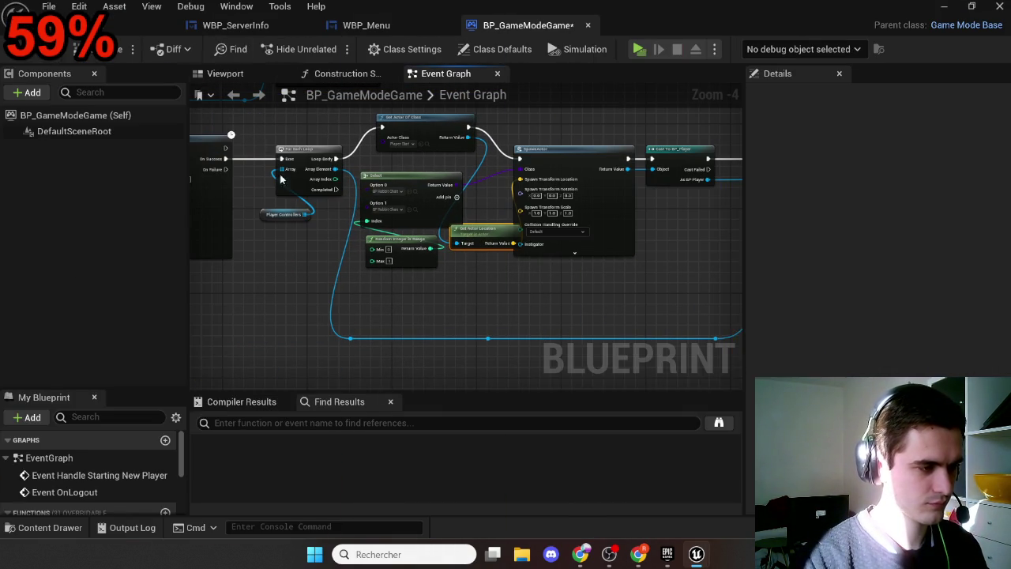
pyautogui.hotkey('ctrl', 'space')
pyautogui.click(407, 347)
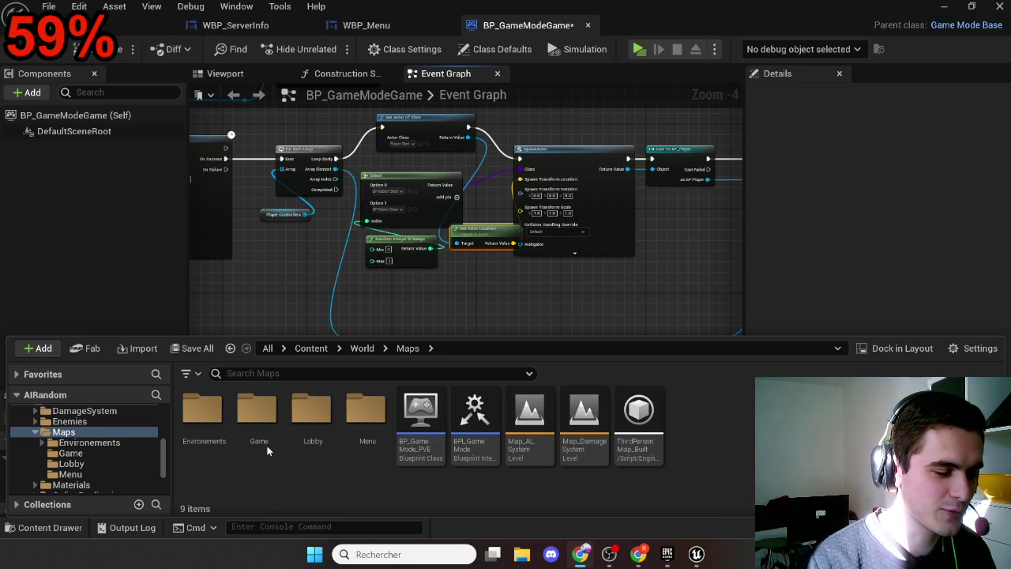
# Open the Menu level from Maps/Menu, saving BP_GameModeGame's pending changes first
pyautogui.doubleClick(366, 423)
pyautogui.doubleClick(324, 442)
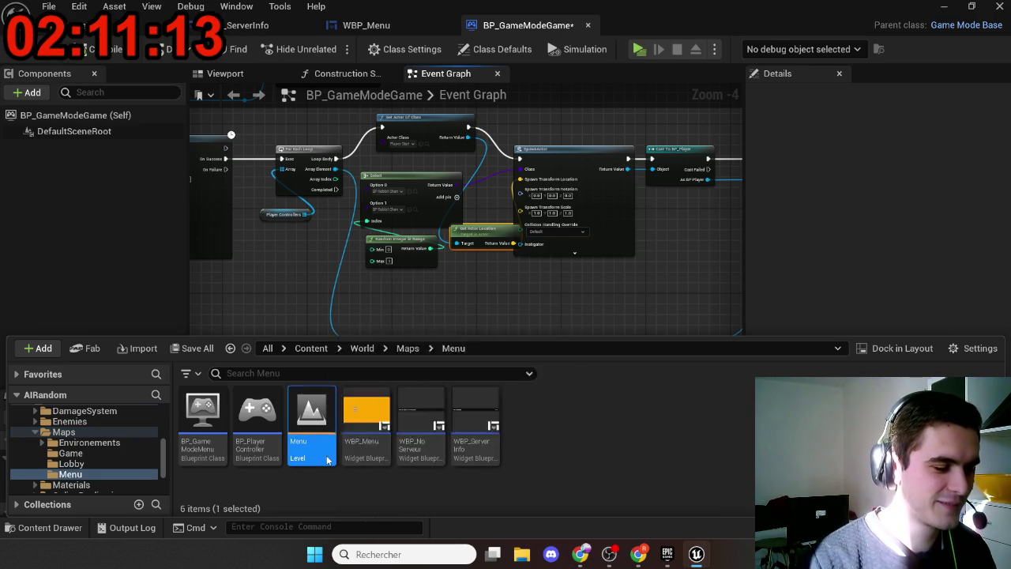
pyautogui.click(531, 358)
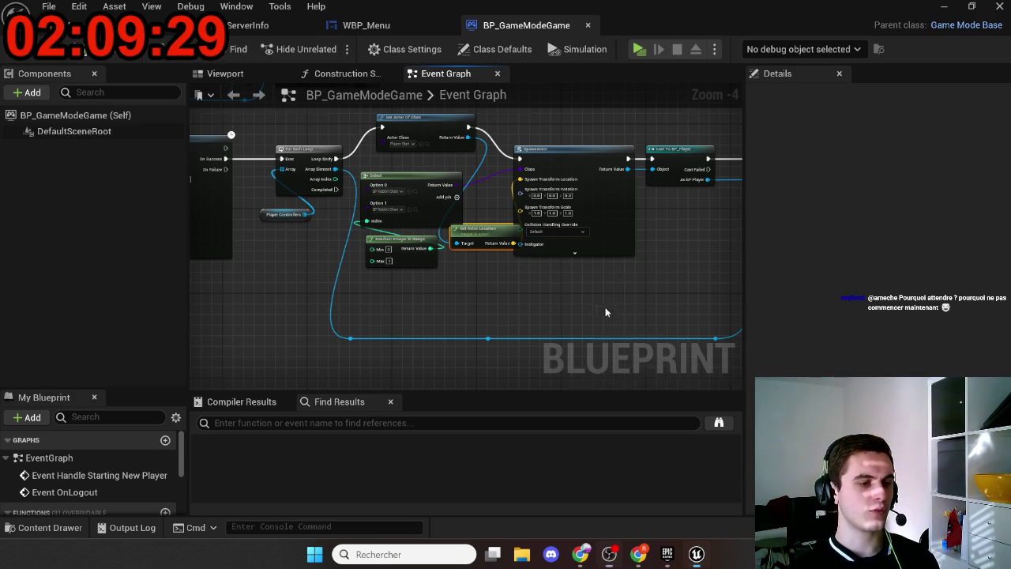
# Select the SpawnActor, Cast To BP_Player and Possess nodes and shift them to space out the graph
pyautogui.scroll(-1, 467, 291)
pyautogui.scroll(1, 482, 300)
pyautogui.moveTo(483, 300); pyautogui.dragTo(362, 301)
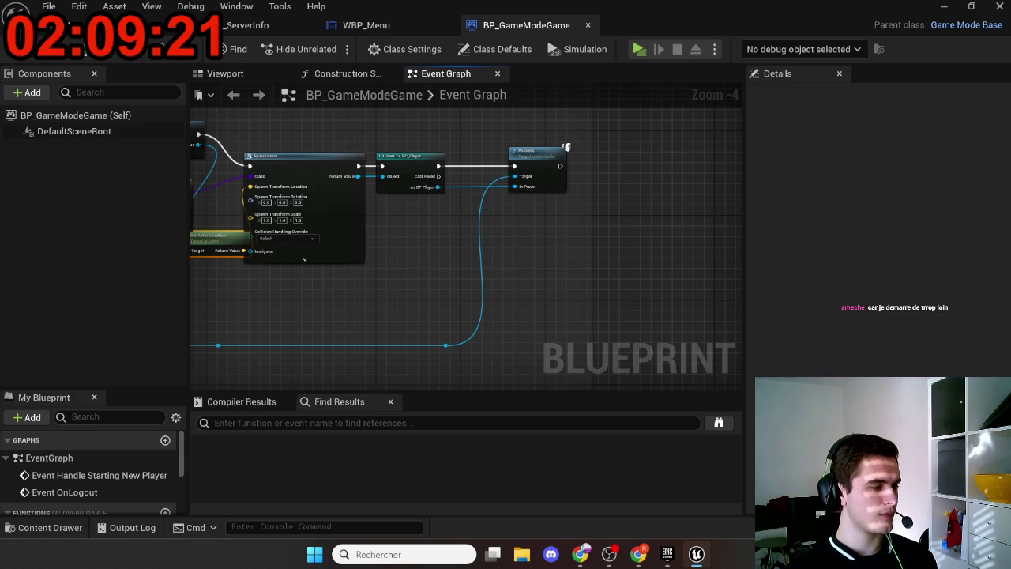
pyautogui.moveTo(389, 298); pyautogui.dragTo(638, 298)
pyautogui.scroll(1, 540, 294)
pyautogui.moveTo(540, 294)
pyautogui.mouseDown()
pyautogui.moveTo(390, 327)
pyautogui.moveTo(327, 313)
pyautogui.mouseUp()
pyautogui.scroll(-1, 341, 324)
pyautogui.scroll(-1, 342, 324)
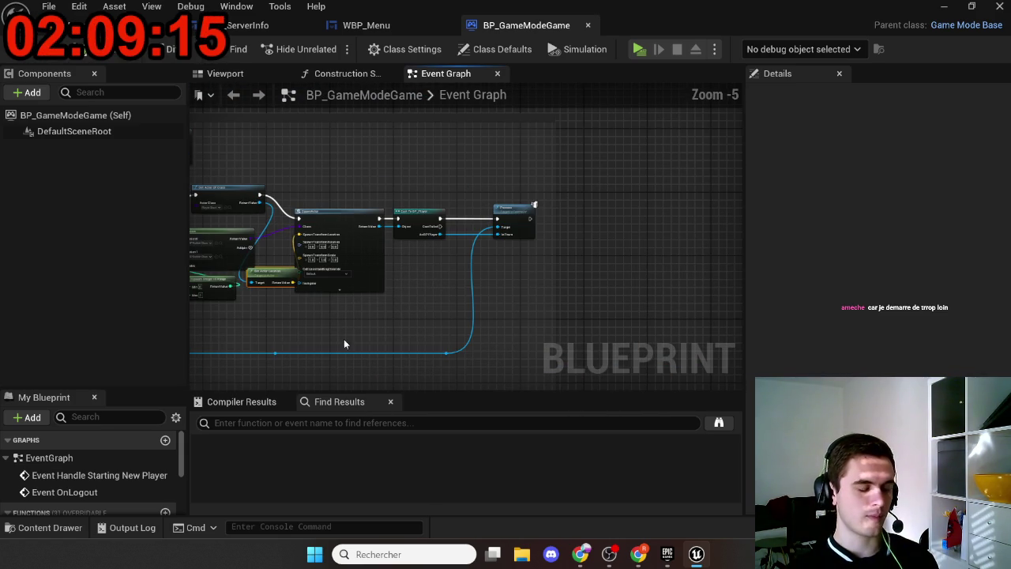
pyautogui.moveTo(273, 369)
pyautogui.mouseDown()
pyautogui.moveTo(537, 204)
pyautogui.moveTo(567, 214)
pyautogui.moveTo(628, 211)
pyautogui.mouseUp()
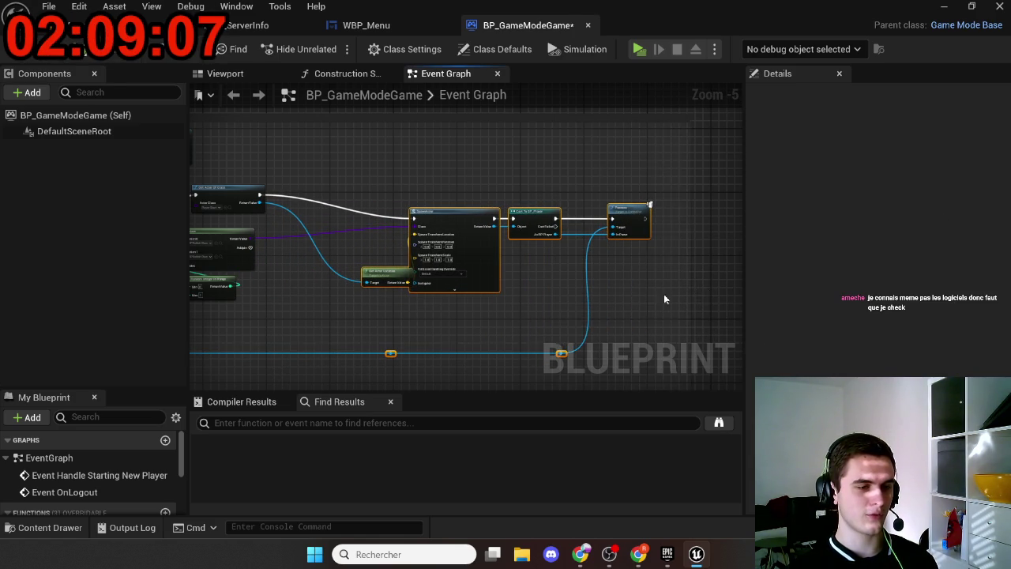
pyautogui.moveTo(499, 230); pyautogui.dragTo(460, 235)
pyautogui.scroll(5, 469, 311)
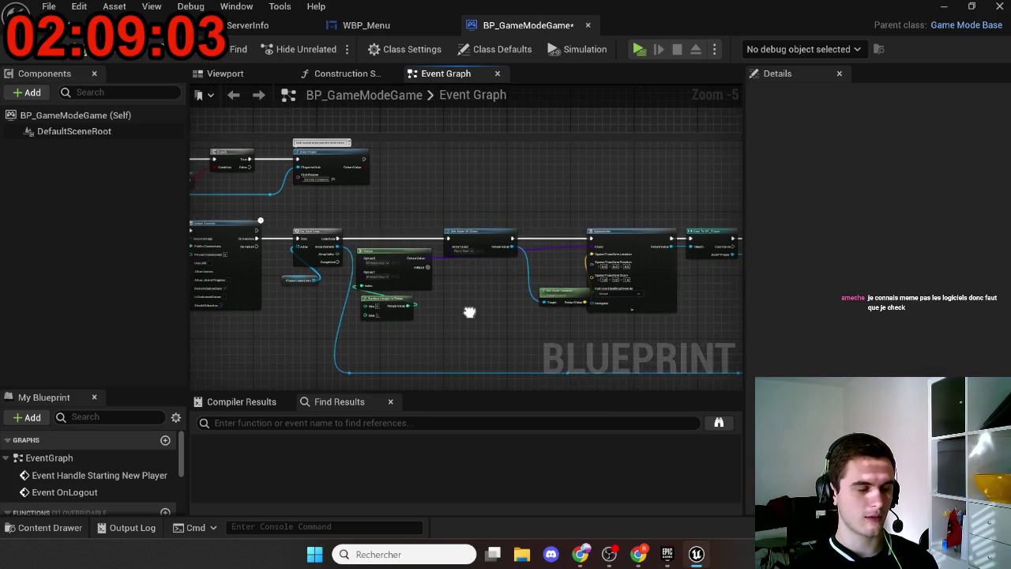
pyautogui.click(367, 301)
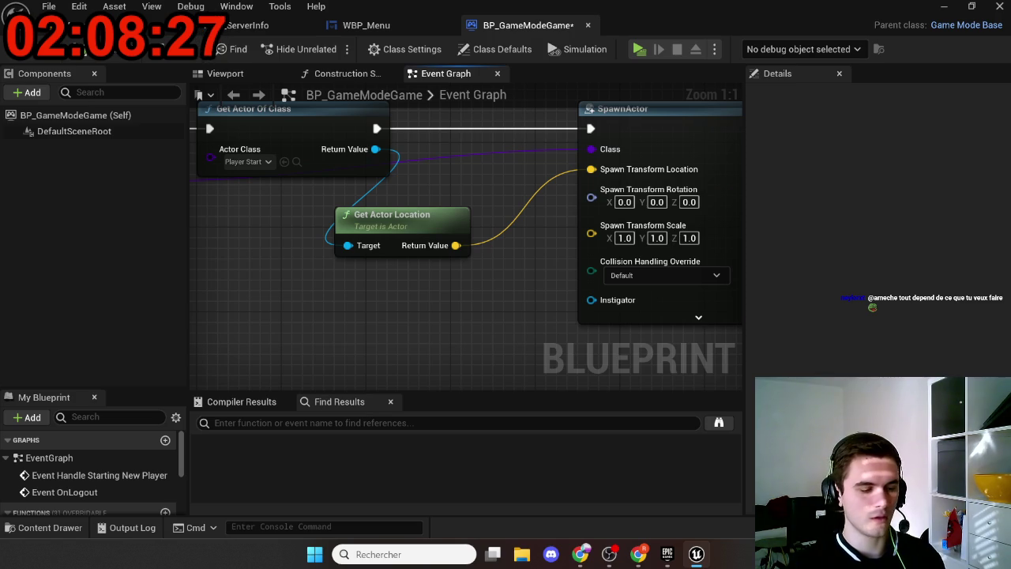
# Launch Visual Studio Code via search 'vis', review texte_objectif.py, then close it
pyautogui.press('super')
pyautogui.write('vis')
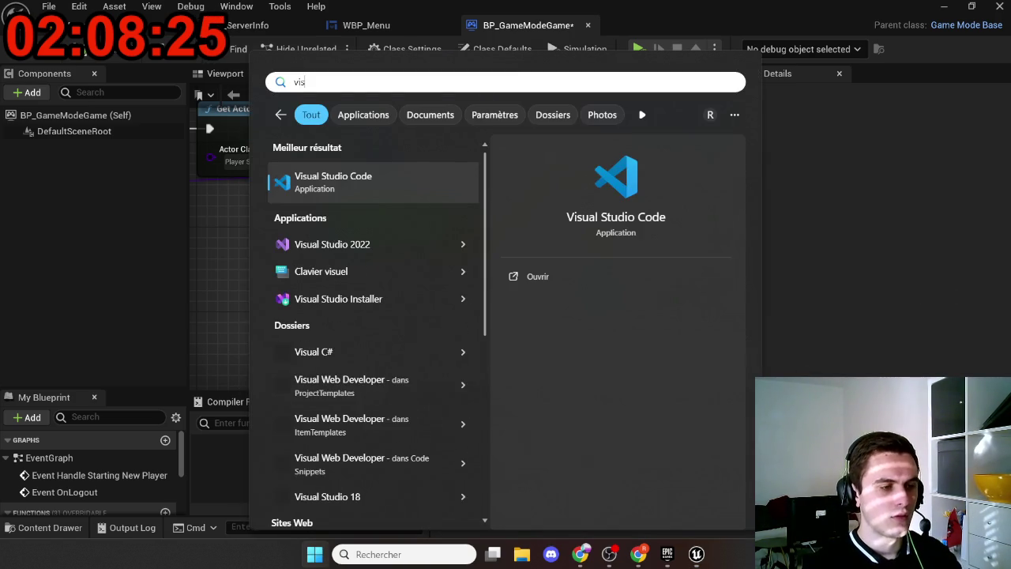
pyautogui.press('Return')
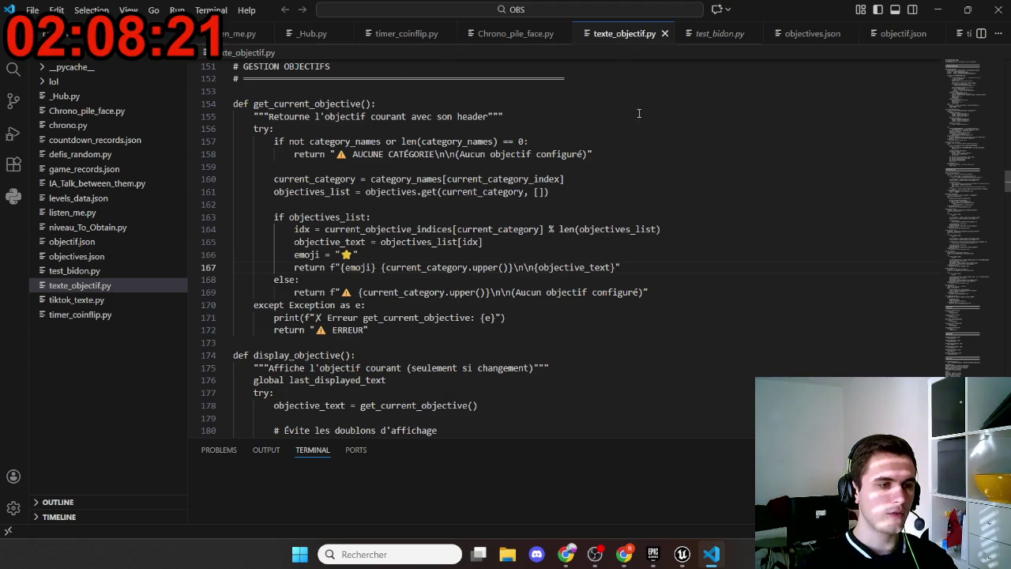
pyautogui.scroll(-3, 402, 252)
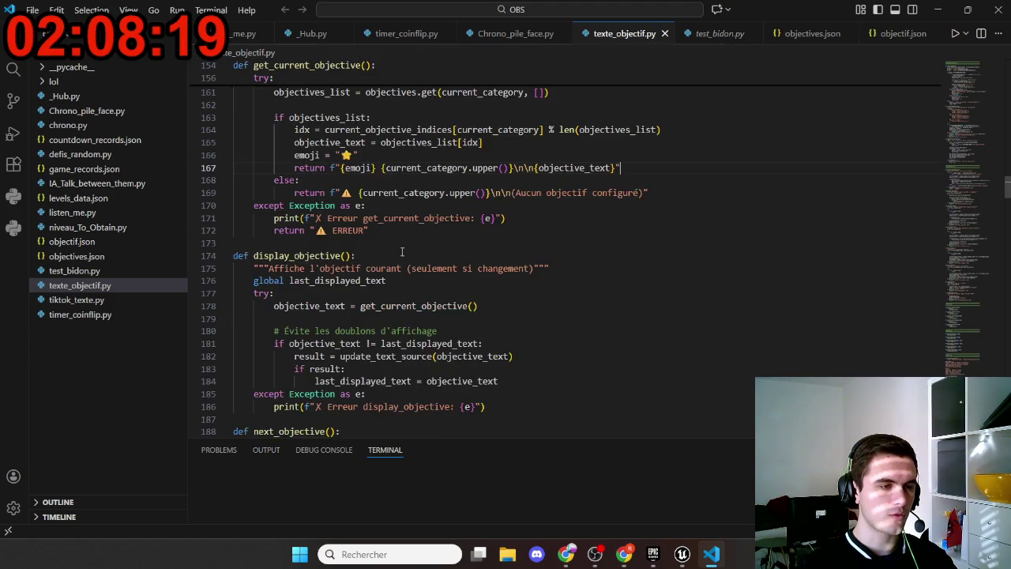
pyautogui.scroll(20, 402, 252)
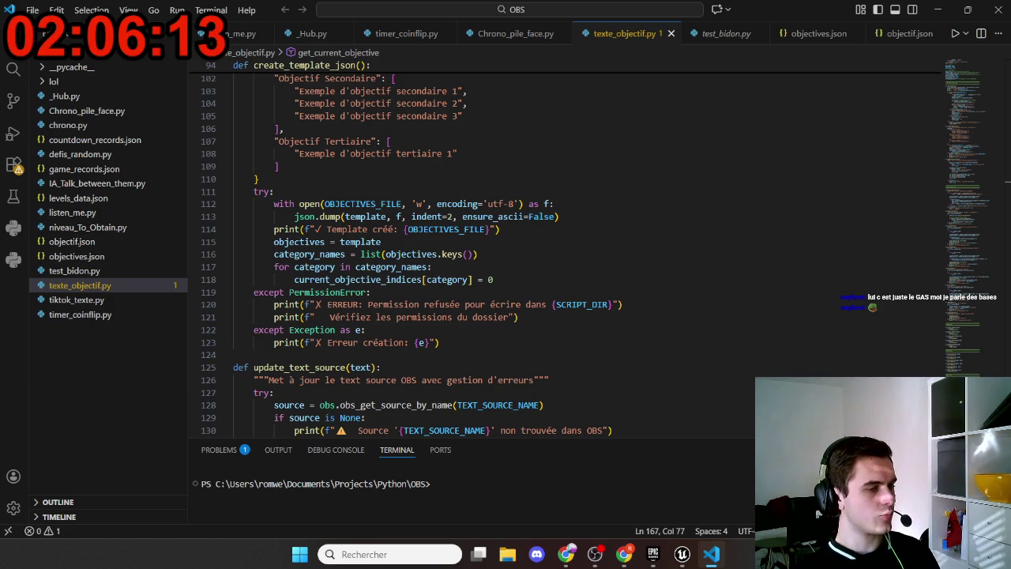
pyautogui.click(997, 9)
# Run FindSession in the bottom-left client and bring the bottom-right client window forward
pyautogui.scroll(-3, 330, 296)
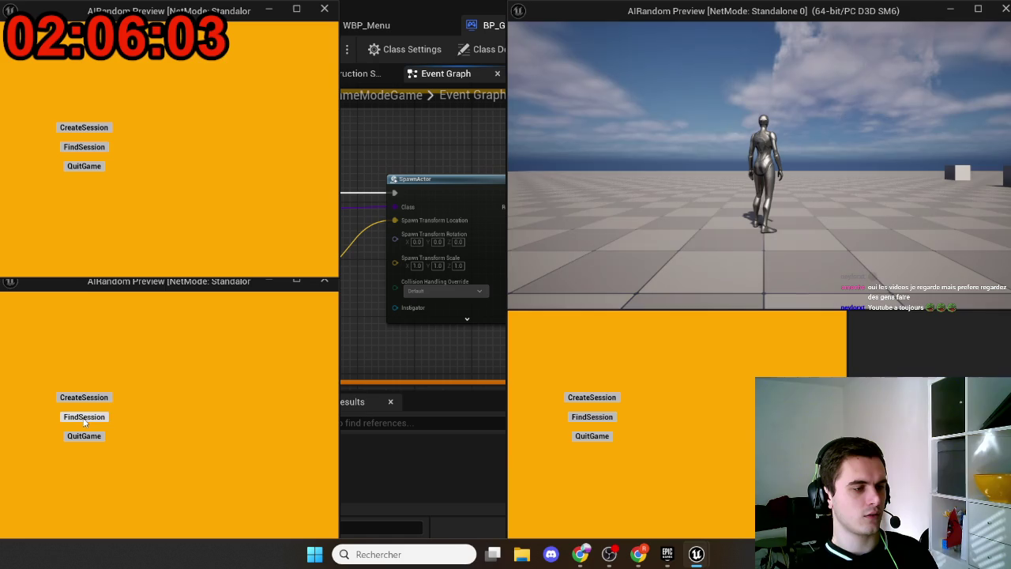
pyautogui.click(195, 422)
pyautogui.click(631, 403)
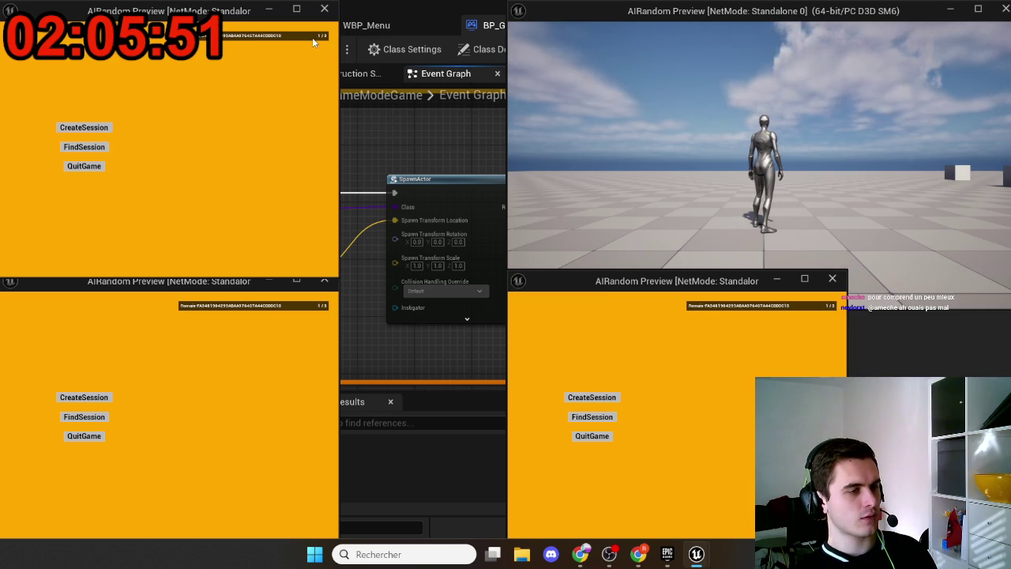
# Join the found session from a client window so it spawns as BP_Rabbit_Character
pyautogui.click(292, 313)
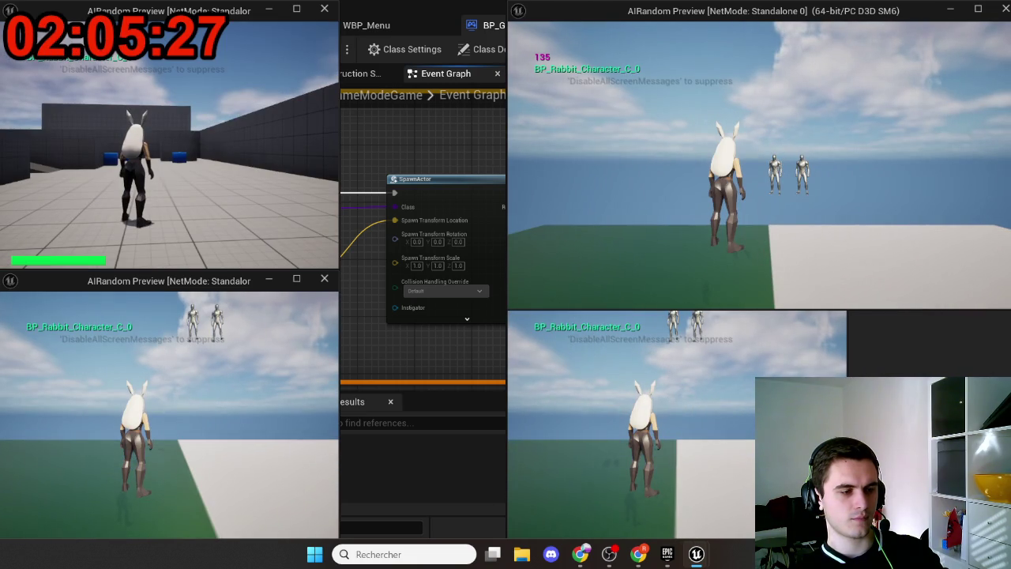
pyautogui.press('super')
pyautogui.press('super')
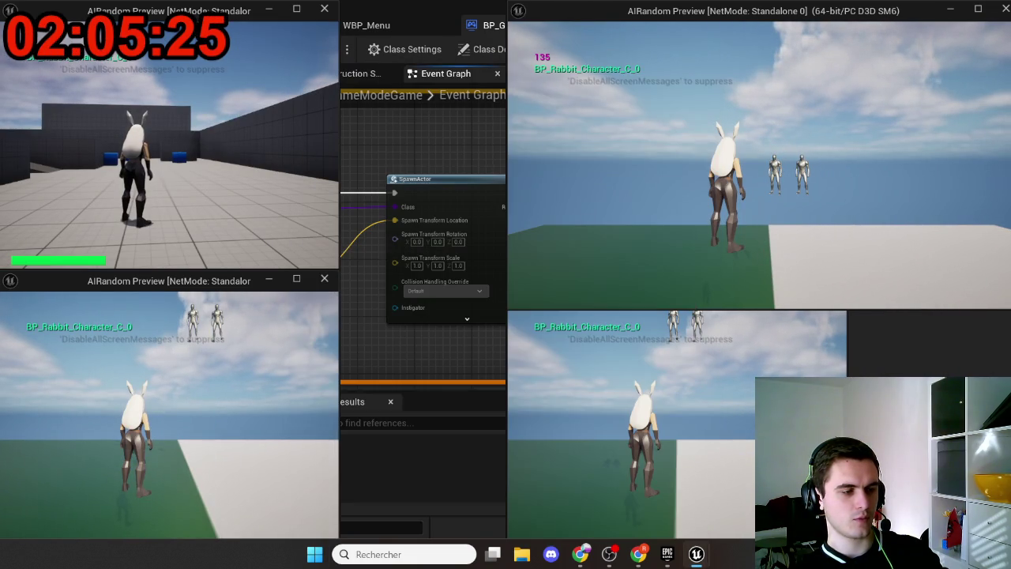
pyautogui.press('super')
pyautogui.press('super')
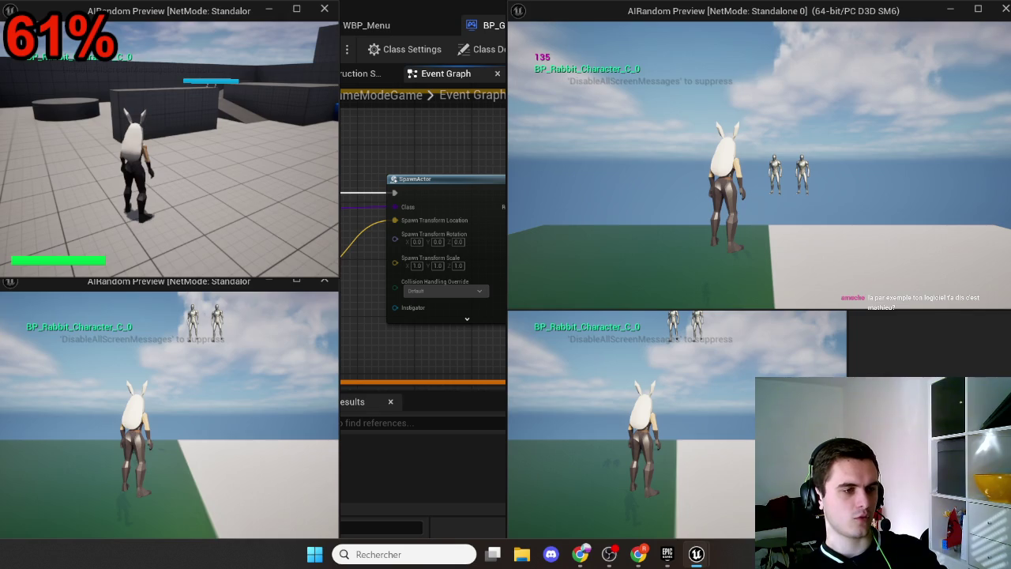
# Stop the play test and bring the SpawnActor-to-Cast To BP_Player chain into view
pyautogui.press('Escape')
pyautogui.moveTo(383, 115); pyautogui.dragTo(318, 189)
pyautogui.scroll(-6, 318, 189)
pyautogui.scroll(4, 308, 189)
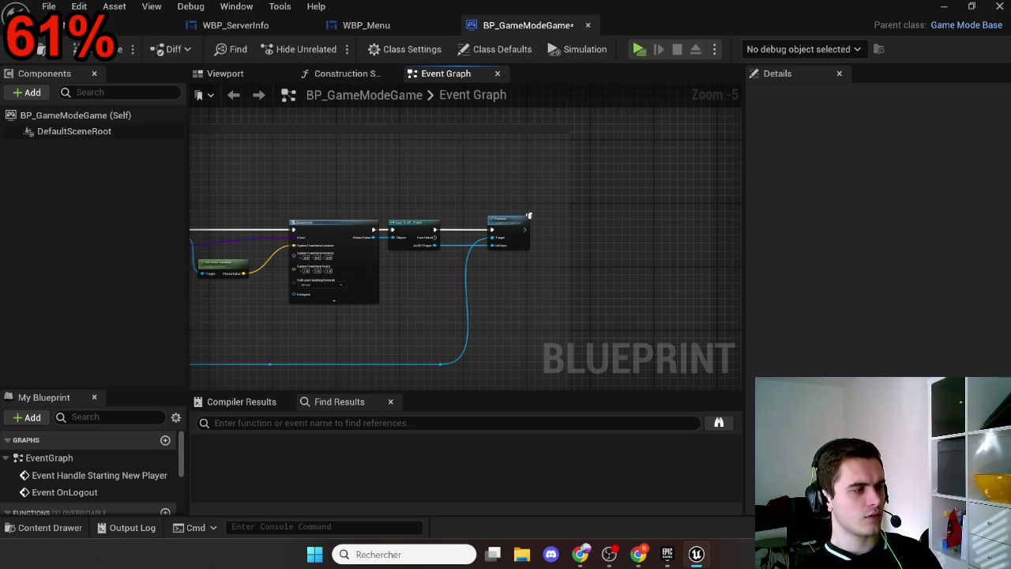
# Switch to the browser showing the Gamedev Teacher YouTube Playlists page
pyautogui.hotkey('alt', 'Tab')
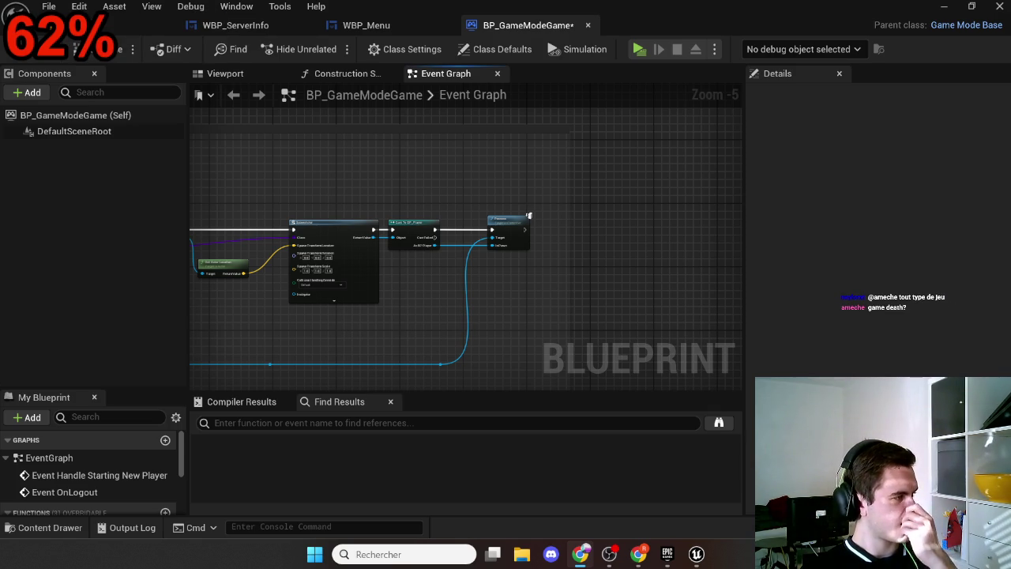
pyautogui.hotkey('alt', 'Tab')
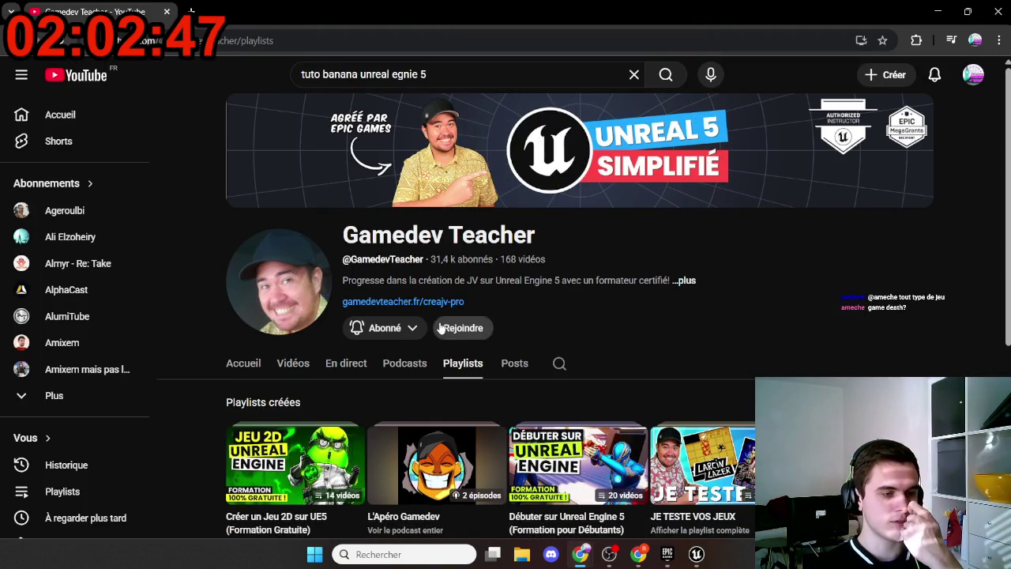
# Open Gamedev Teacher's Vidéos tab and scroll through the uploads, ending back at the top
pyautogui.scroll(-3, 440, 328)
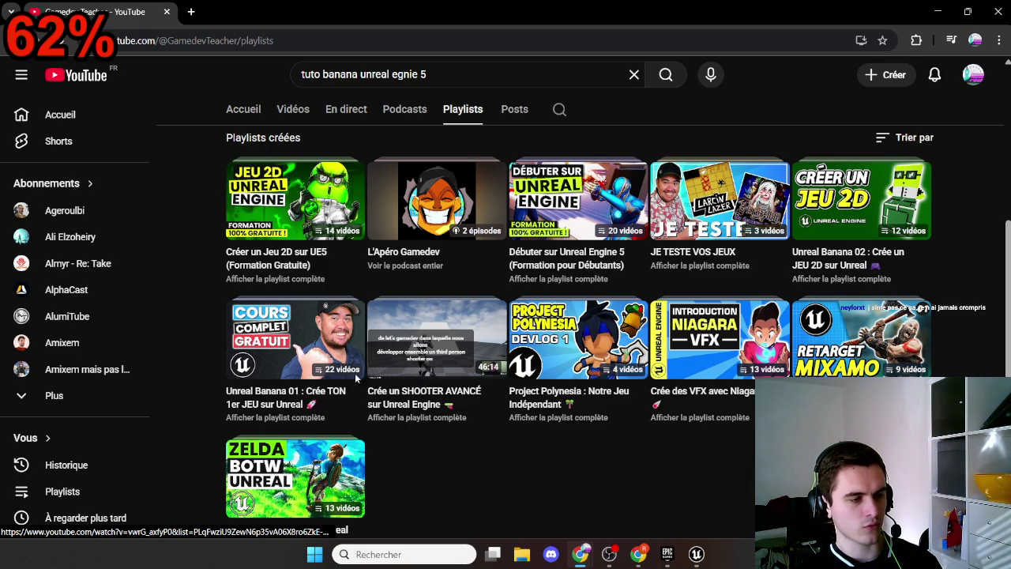
pyautogui.scroll(-1, 419, 496)
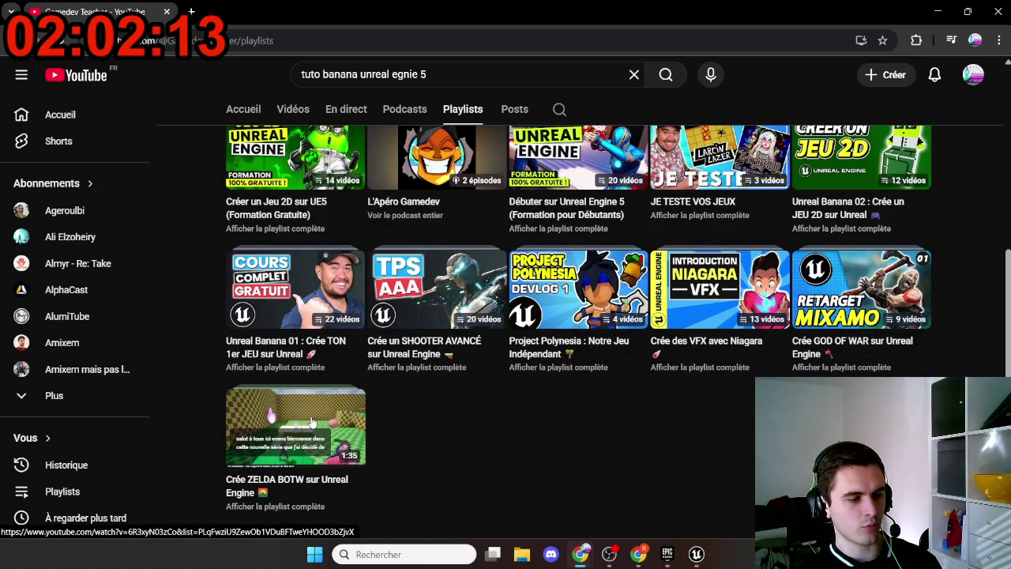
pyautogui.scroll(3, 414, 430)
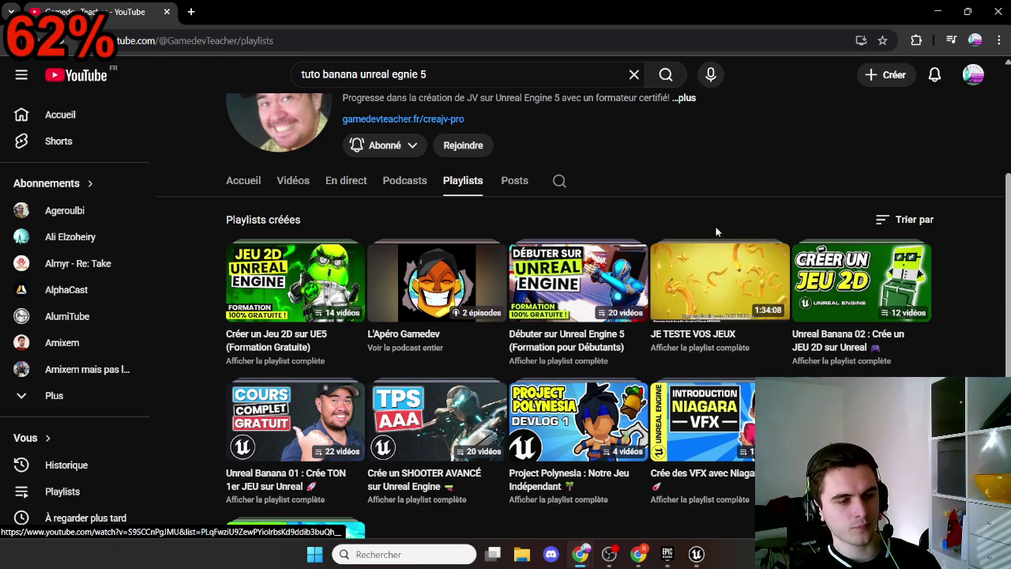
pyautogui.click(285, 185)
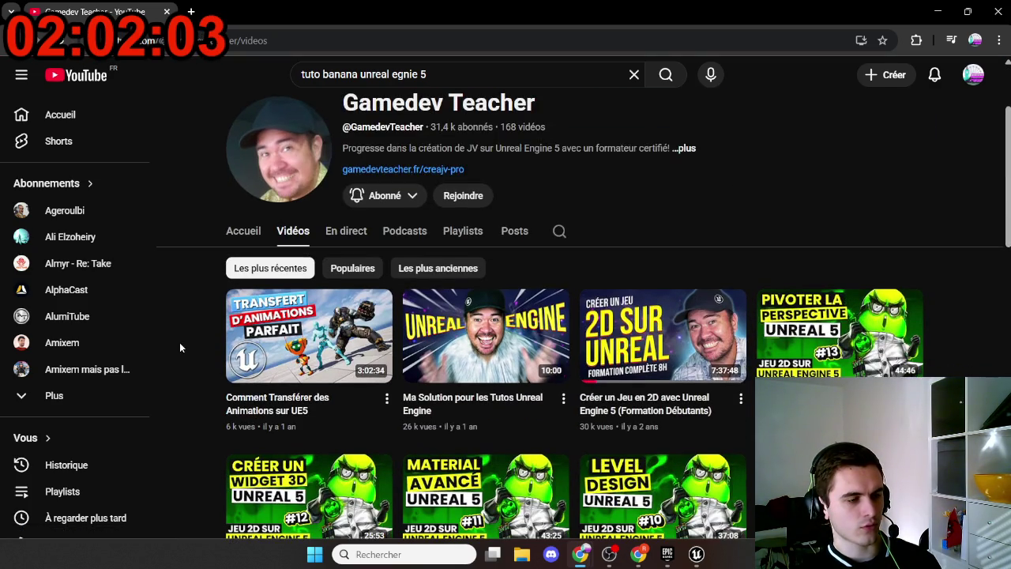
pyautogui.scroll(-1, 179, 342)
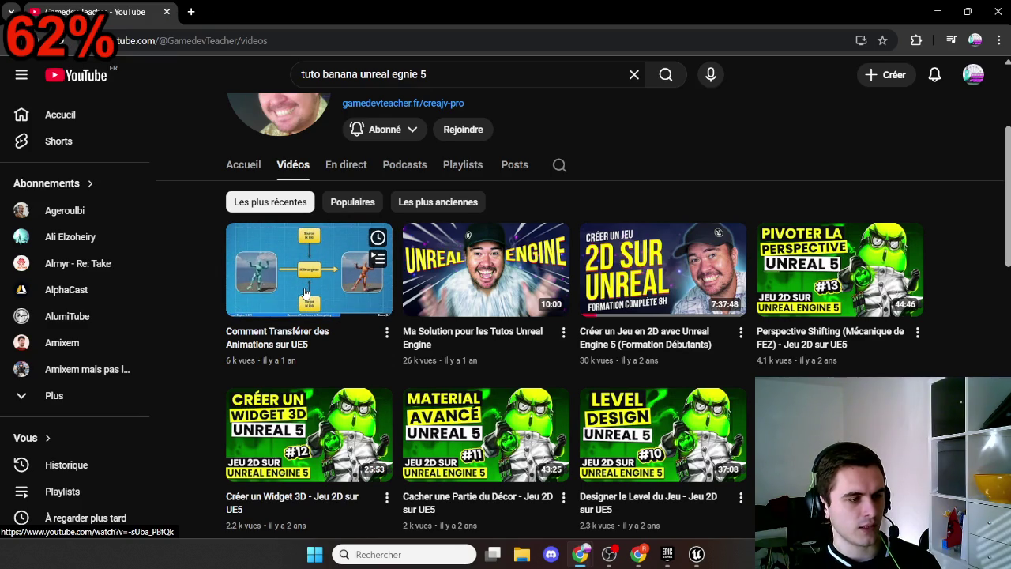
pyautogui.scroll(-1, 201, 330)
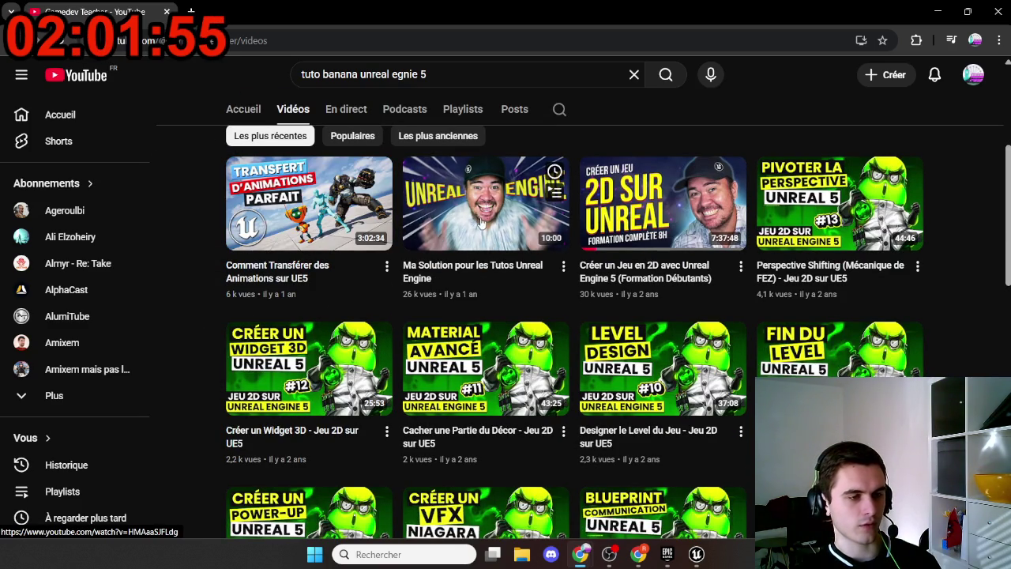
pyautogui.scroll(-2, 609, 267)
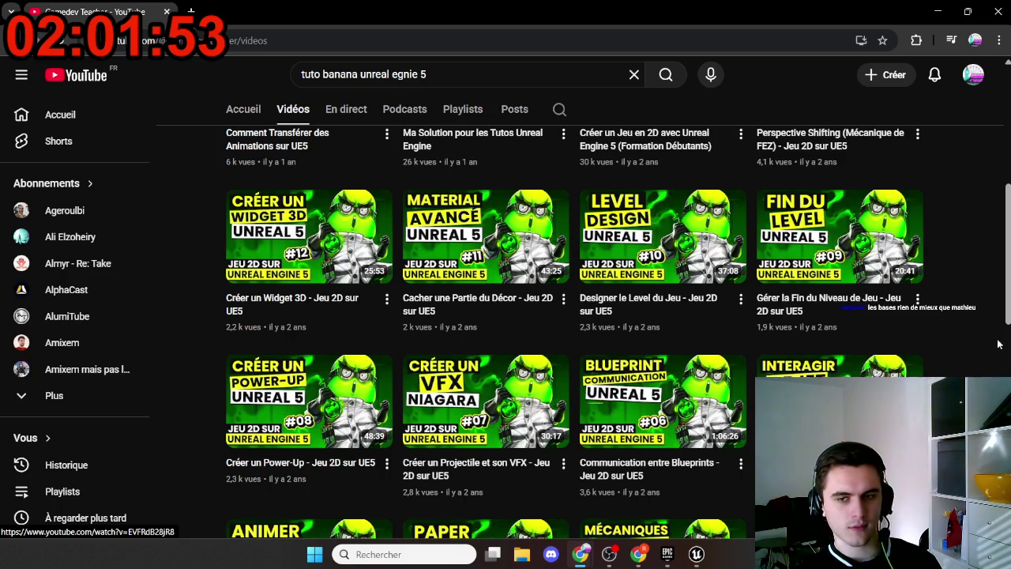
pyautogui.scroll(6, 897, 363)
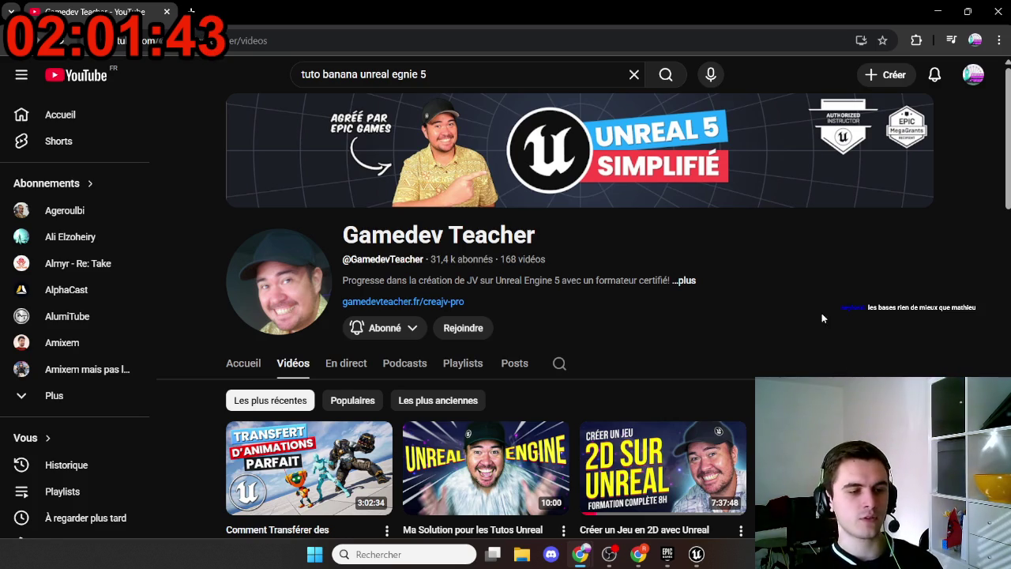
pyautogui.scroll(-15, 430, 367)
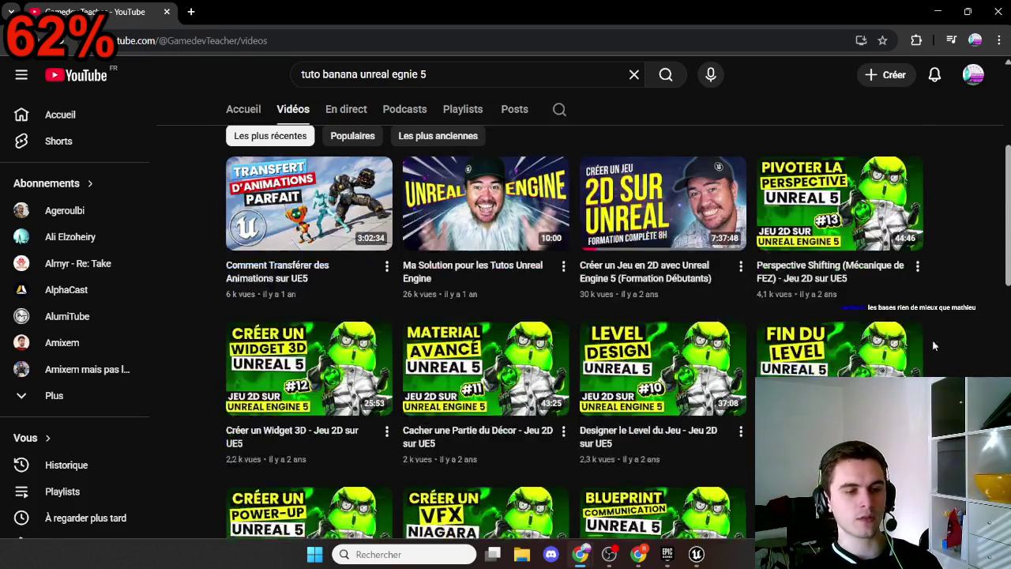
pyautogui.scroll(15, 506, 331)
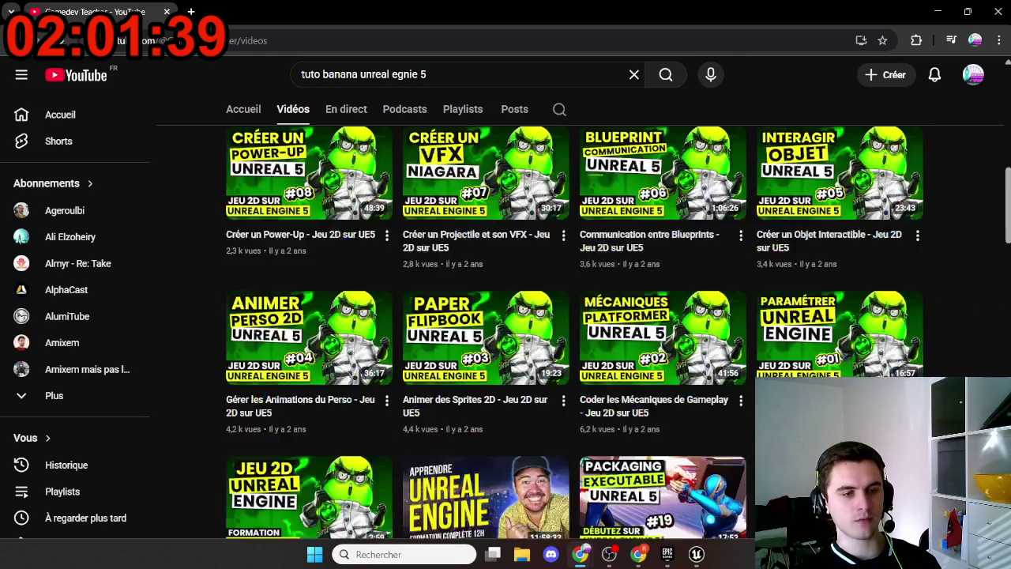
pyautogui.scroll(3, 505, 316)
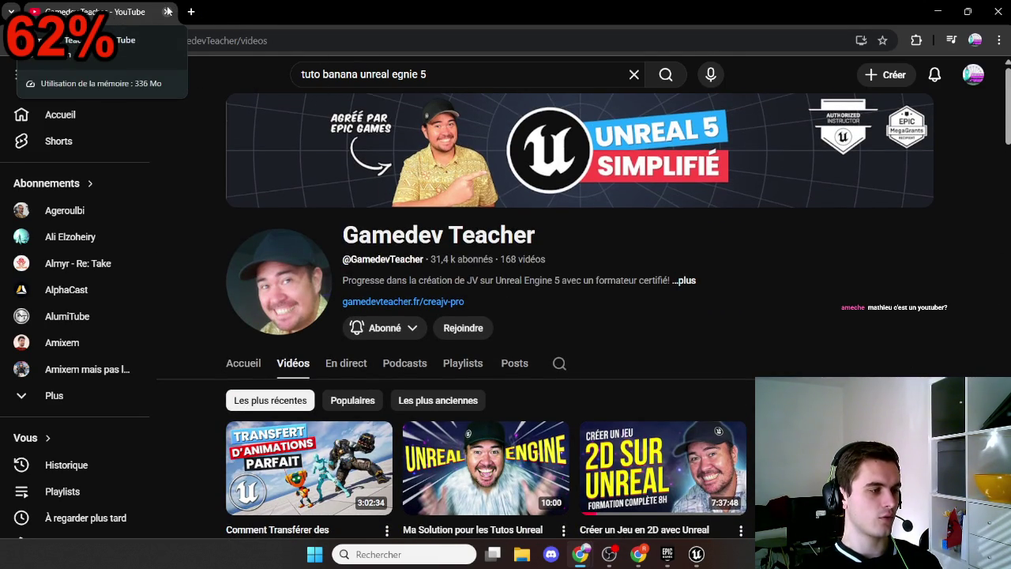
# Search YouTube for 'mathieu unreal' and open the Unreal Engine 5 tutorial channel
pyautogui.click(442, 76)
pyautogui.hotkey('ctrl', 'a')
pyautogui.write('math')
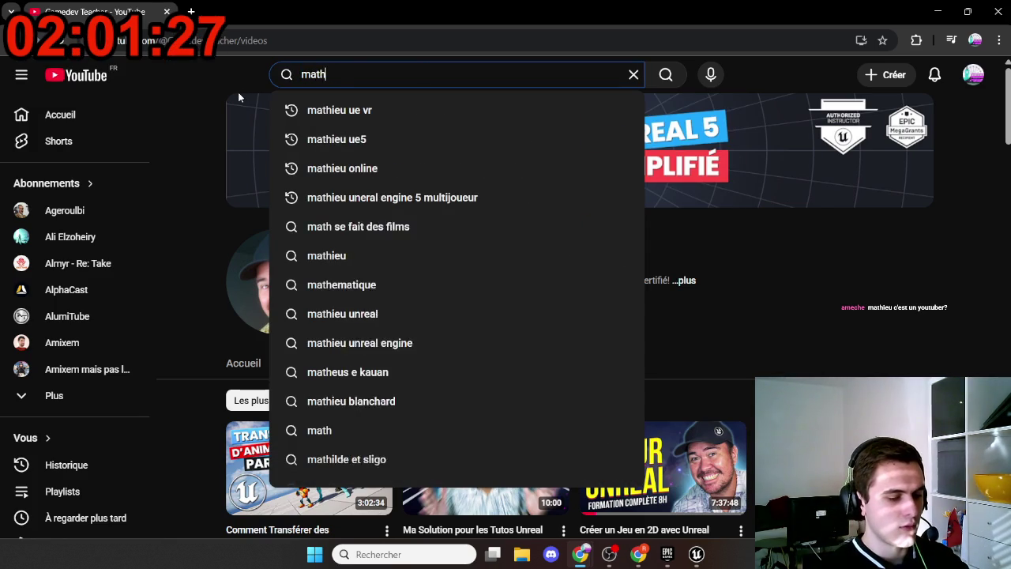
pyautogui.write('ieu unreal')
pyautogui.press('Return')
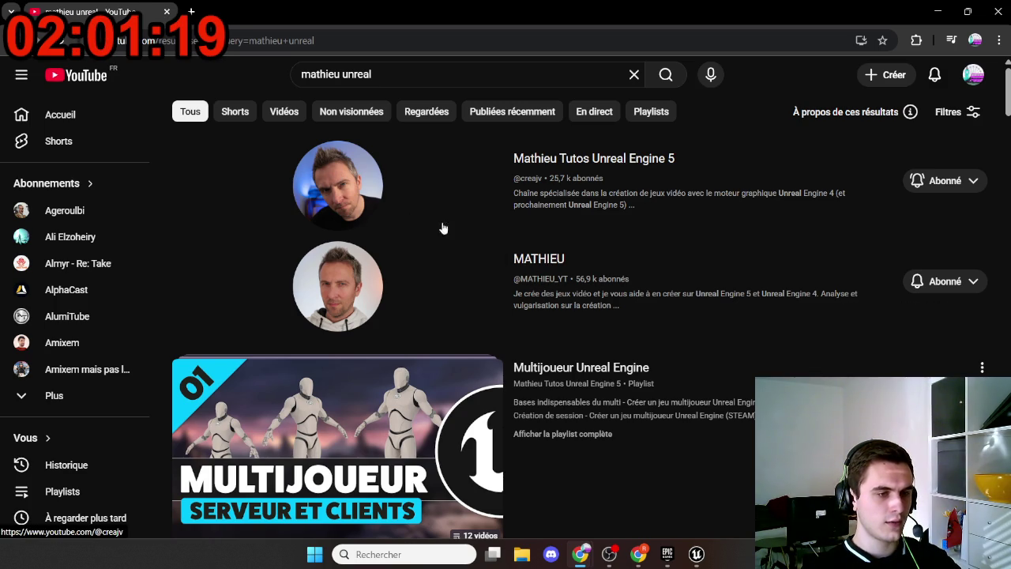
pyautogui.click(376, 212)
# Scroll through the channel's playlists, then go back to its home page
pyautogui.scroll(-1, 372, 215)
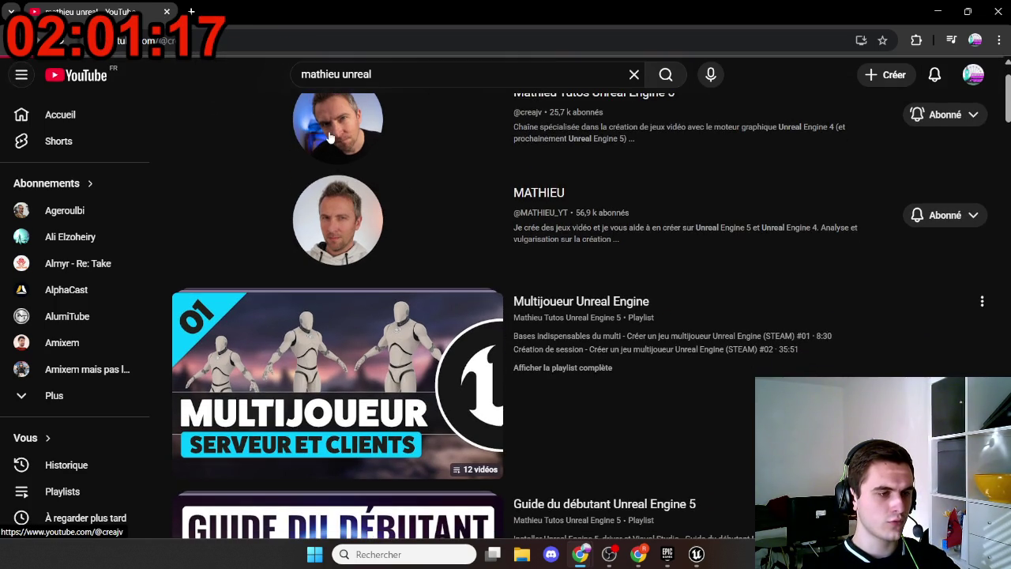
pyautogui.scroll(-1, 289, 332)
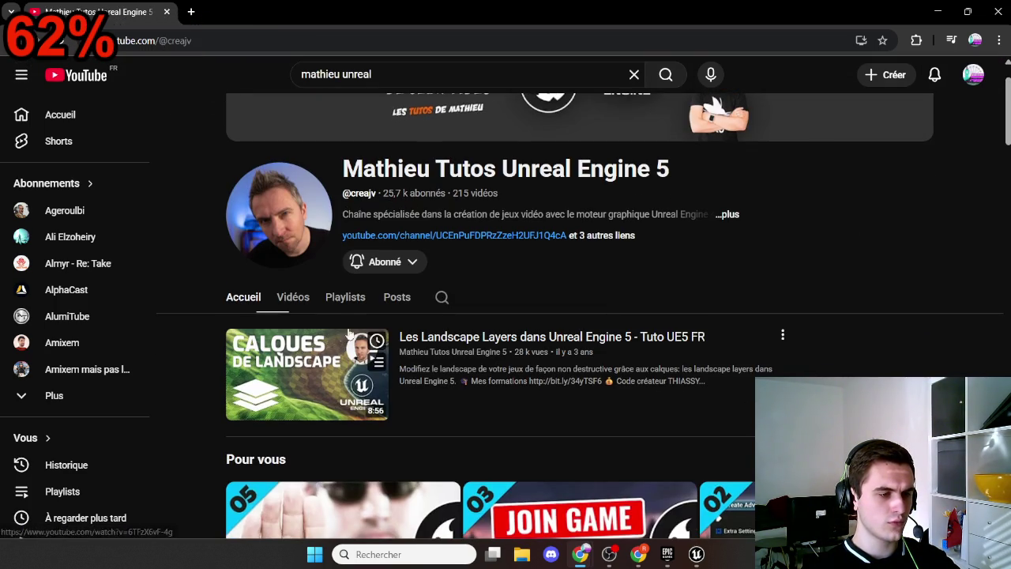
pyautogui.click(345, 298)
pyautogui.scroll(-3, 536, 291)
pyautogui.moveTo(467, 193)
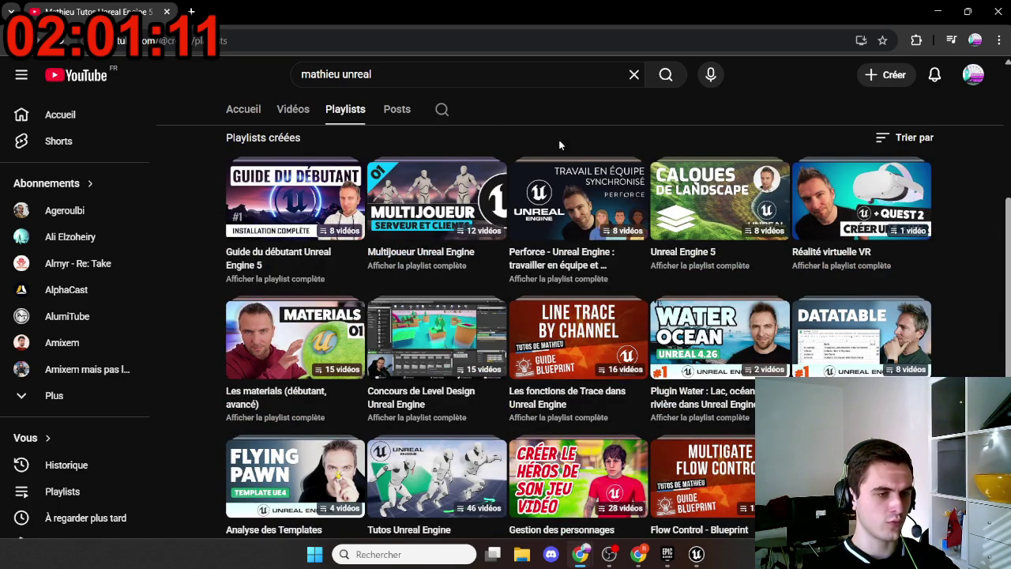
pyautogui.scroll(-1, 960, 268)
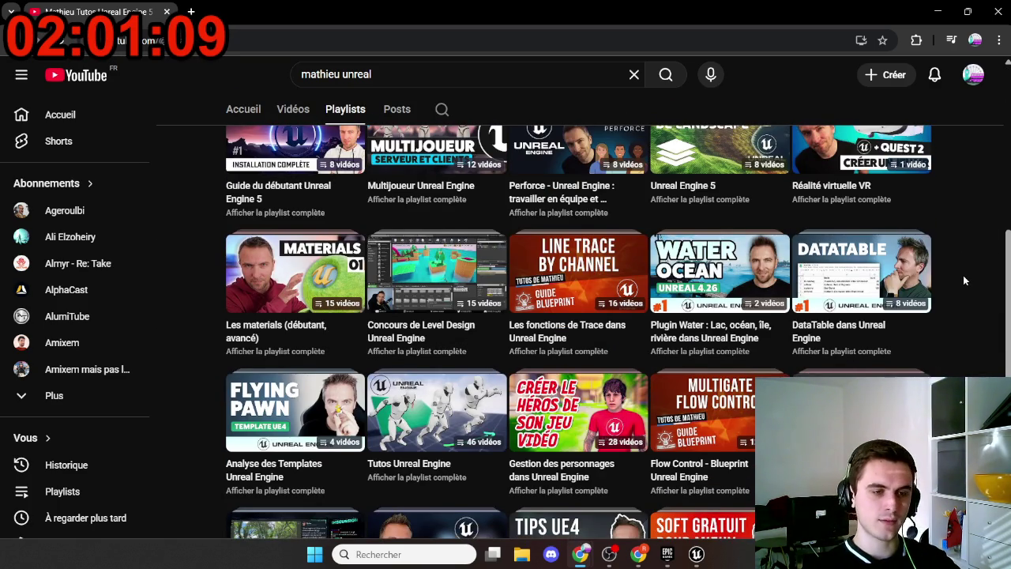
pyautogui.scroll(-2, 963, 279)
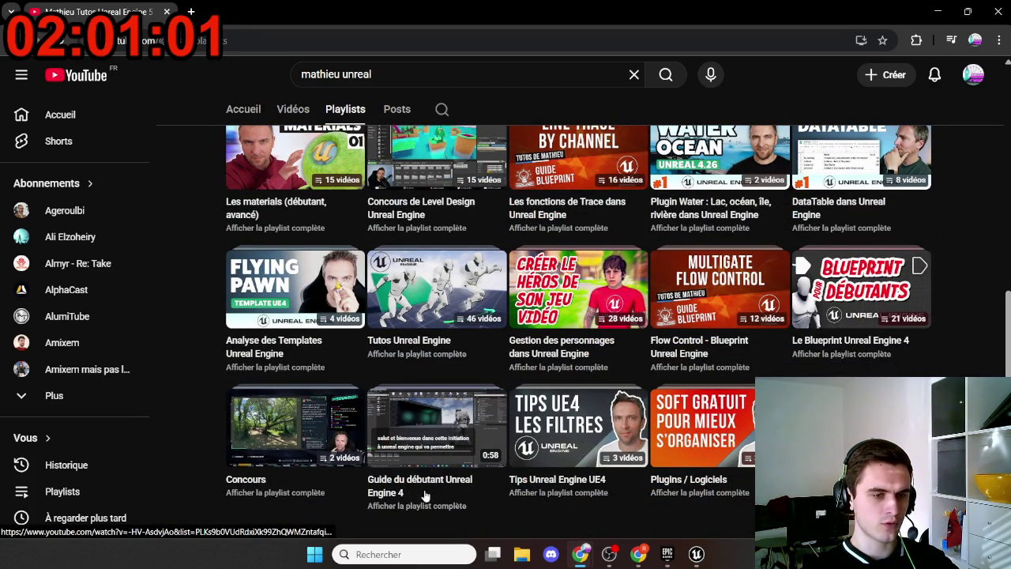
pyautogui.scroll(3, 425, 495)
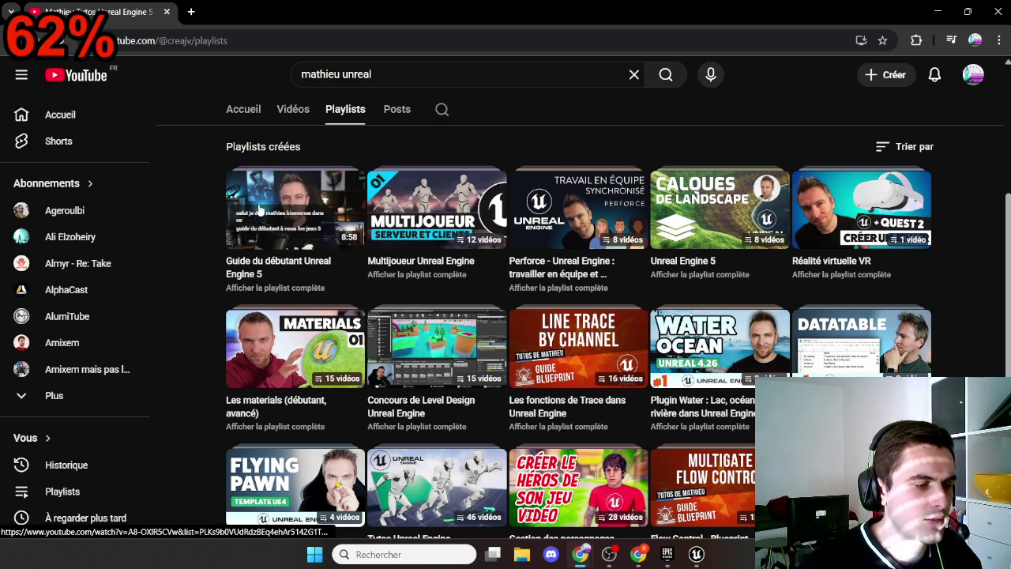
pyautogui.hotkey('alt', 'Left')
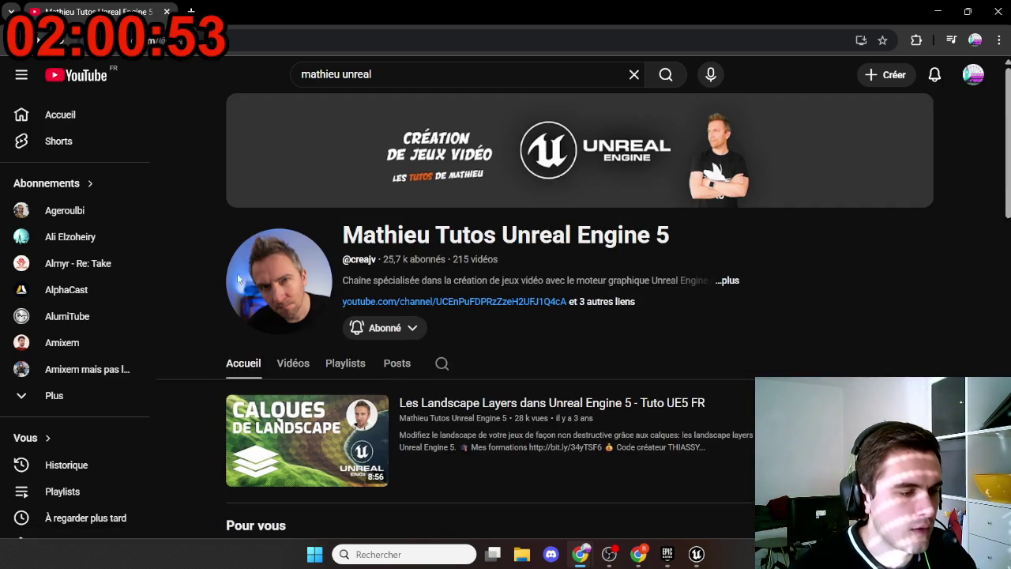
# Return to the search results and open the MATHIEU channel's Playlists tab
pyautogui.hotkey('alt', 'Left')
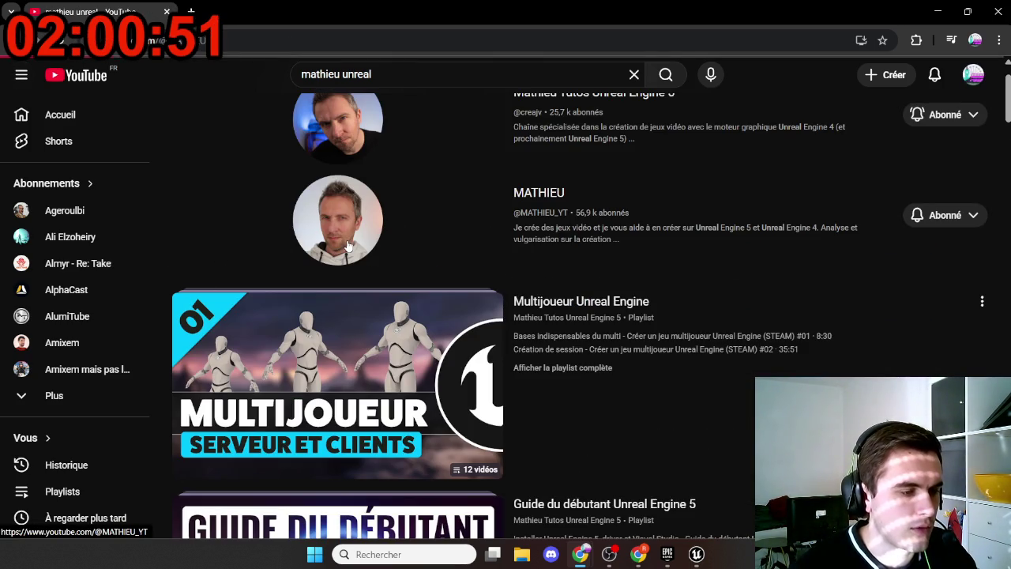
pyautogui.click(281, 245)
pyautogui.scroll(-2, 219, 331)
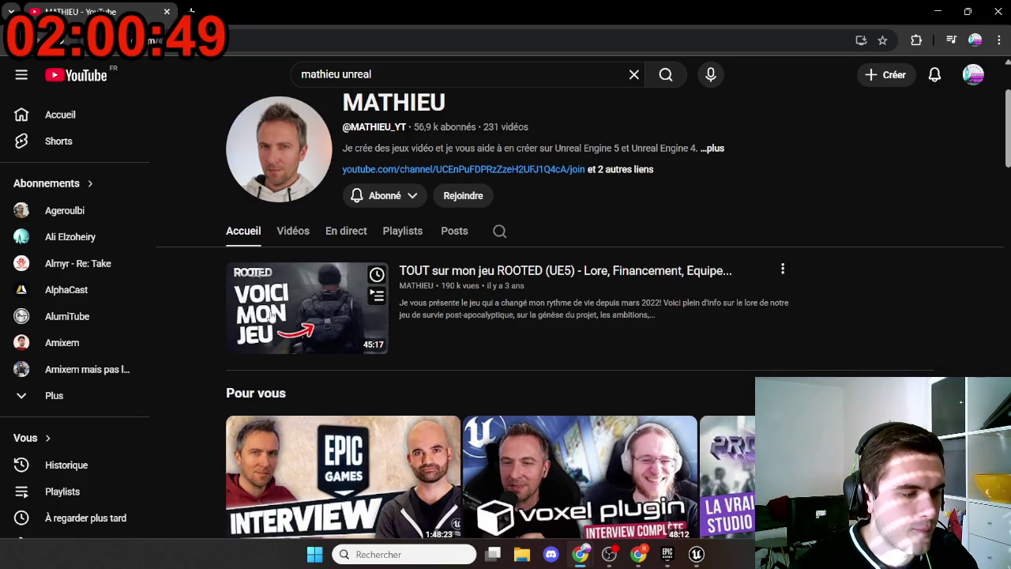
pyautogui.click(399, 231)
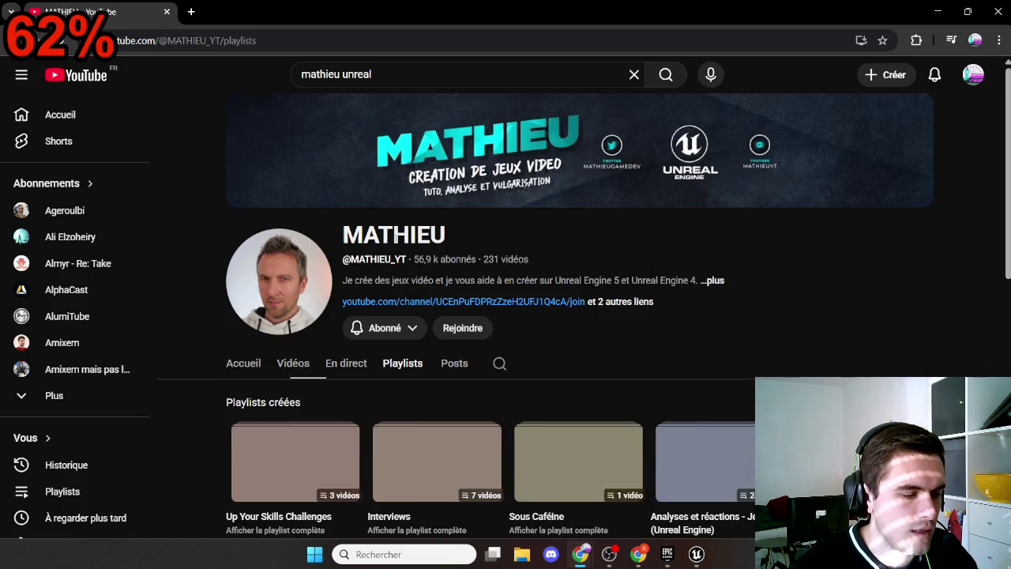
# Scroll through MATHIEU's playlists, then go back to the 'mathieu unreal' results
pyautogui.scroll(-3, 193, 376)
pyautogui.scroll(1, 194, 377)
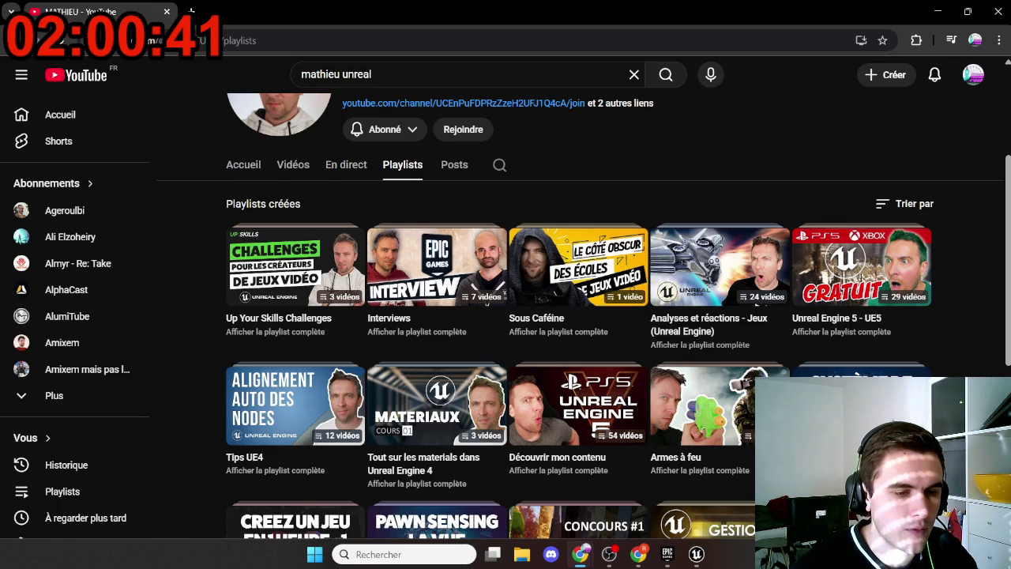
pyautogui.scroll(-3, 505, 304)
pyautogui.scroll(-3, 506, 315)
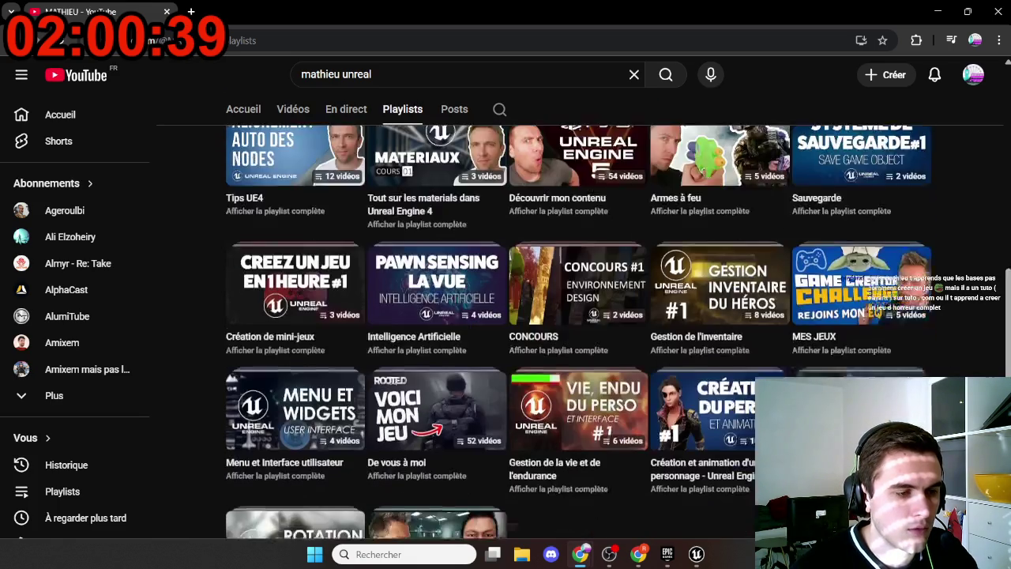
pyautogui.scroll(10, 505, 316)
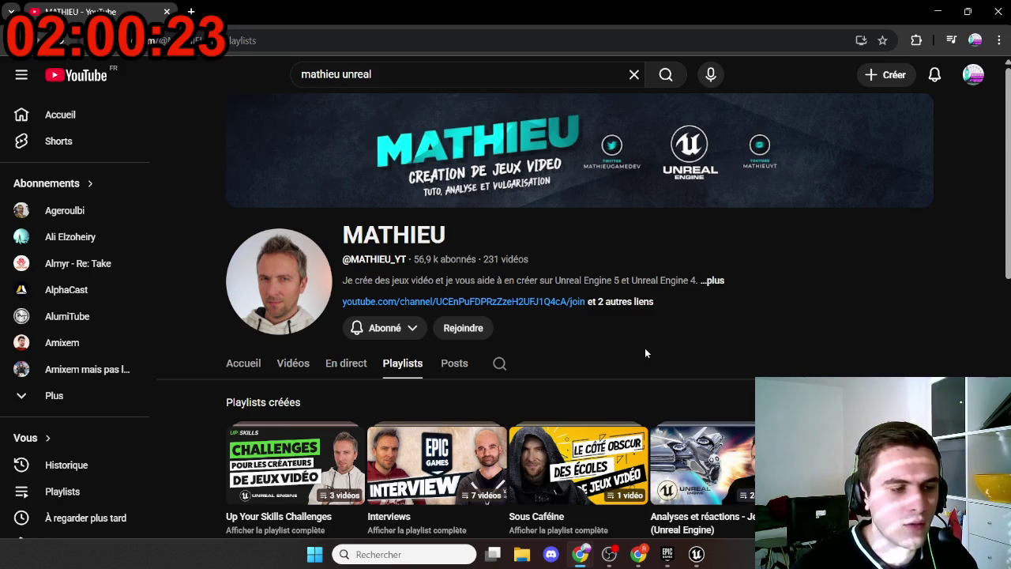
pyautogui.hotkey('alt', 'Left')
pyautogui.hotkey('alt', 'Left')
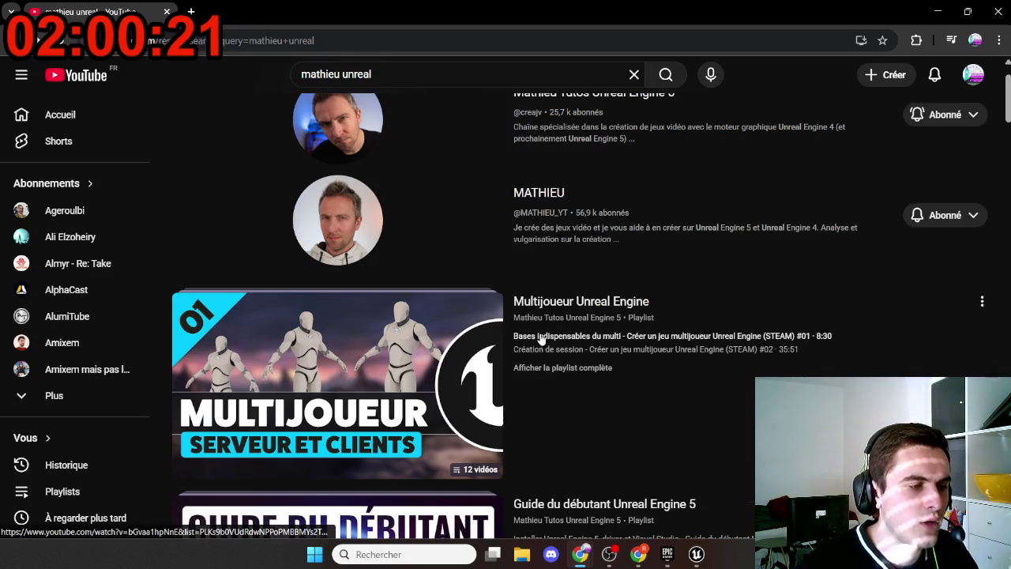
pyautogui.hotkey('alt', 'Left')
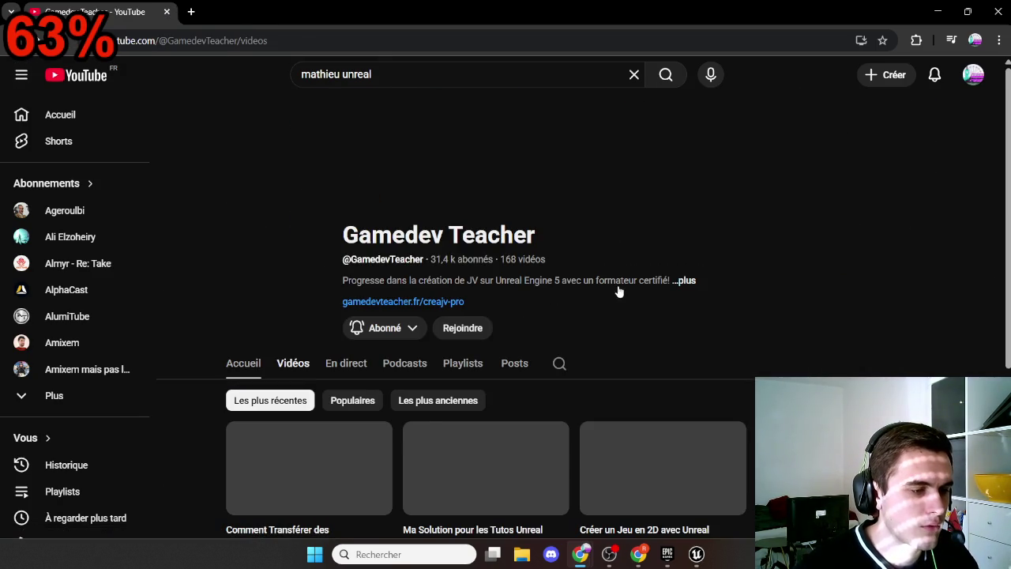
# Scroll through the Gamedev Teacher channel's Vidéos list from top to bottom and back
pyautogui.moveTo(340, 237); pyautogui.dragTo(629, 231)
pyautogui.scroll(-3, 936, 277)
pyautogui.scroll(-2, 955, 281)
pyautogui.scroll(2, 950, 286)
pyautogui.scroll(-4, 949, 288)
pyautogui.scroll(-4, 950, 293)
pyautogui.scroll(4, 949, 290)
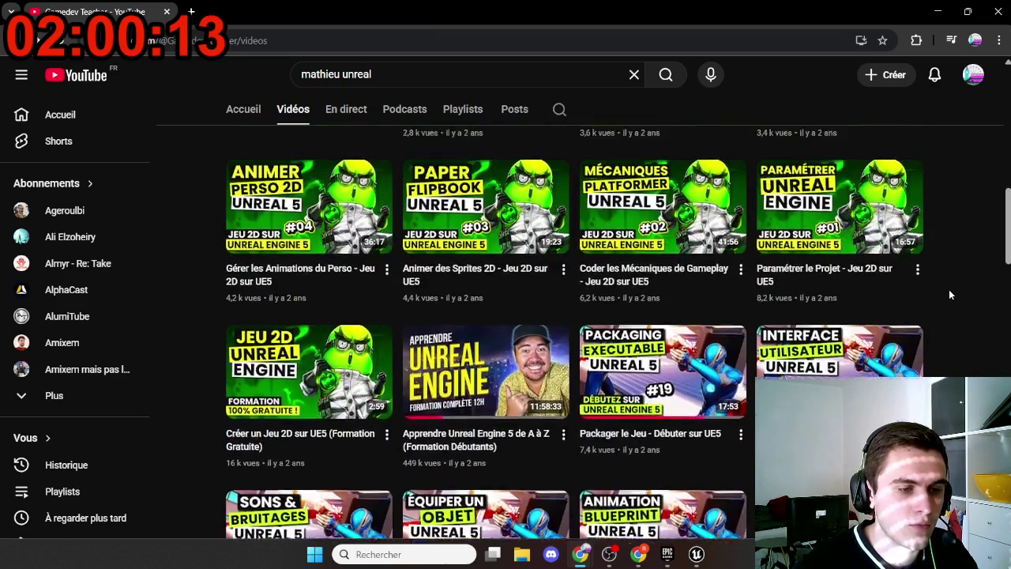
pyautogui.scroll(4, 927, 322)
pyautogui.scroll(-2, 947, 316)
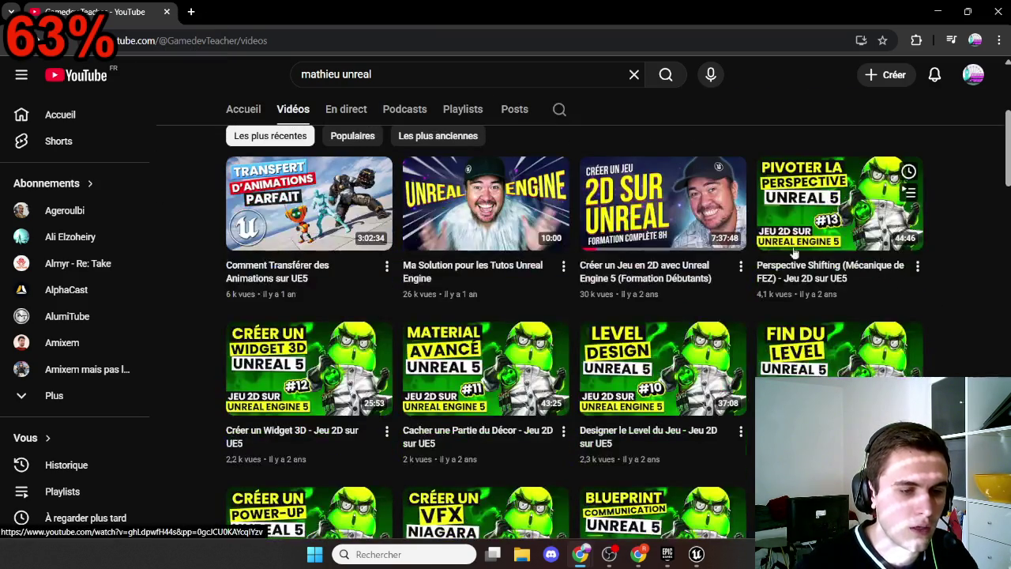
pyautogui.scroll(-8, 977, 301)
pyautogui.scroll(-20, 967, 301)
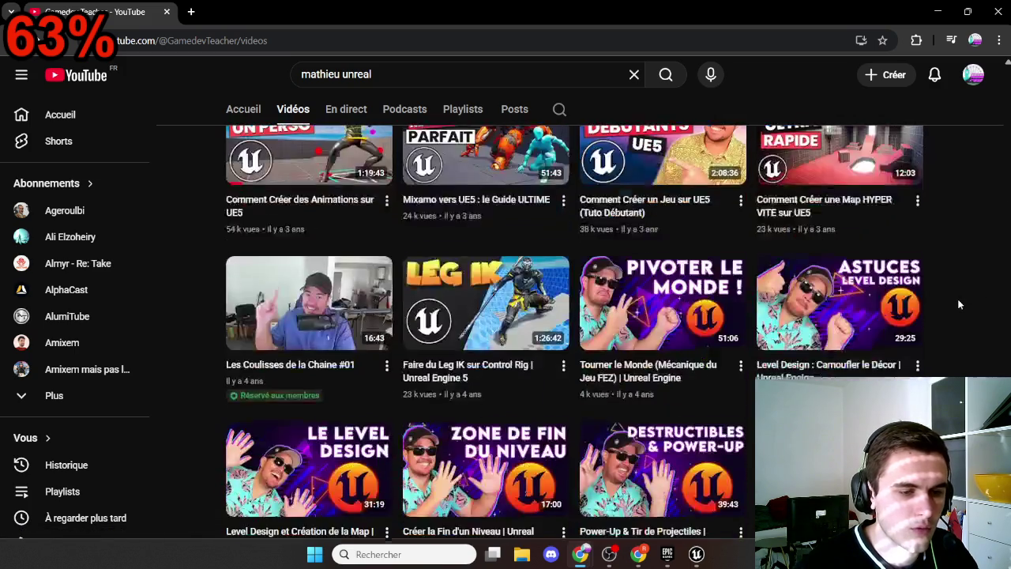
pyautogui.scroll(-14, 954, 304)
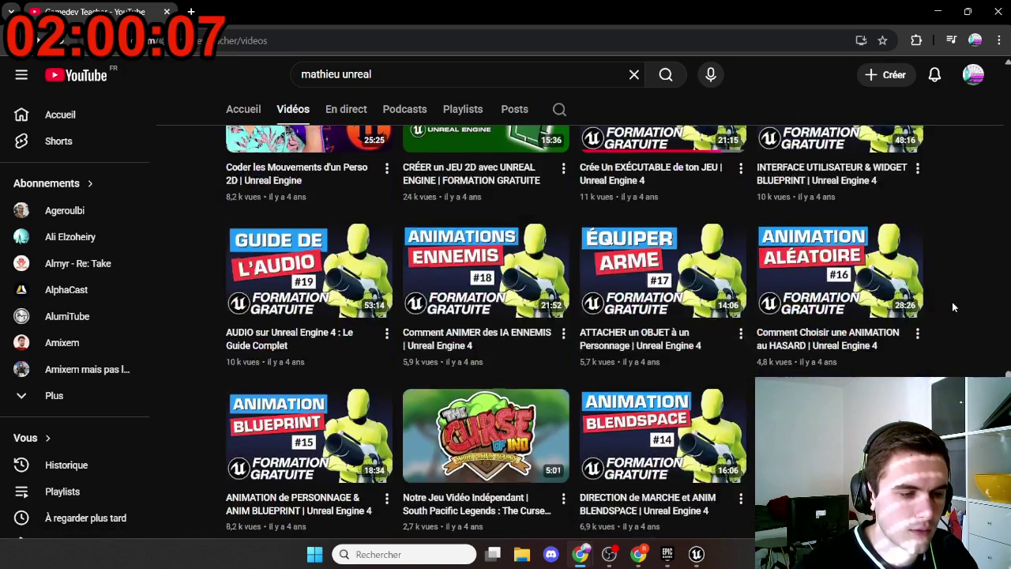
pyautogui.scroll(-1, 953, 307)
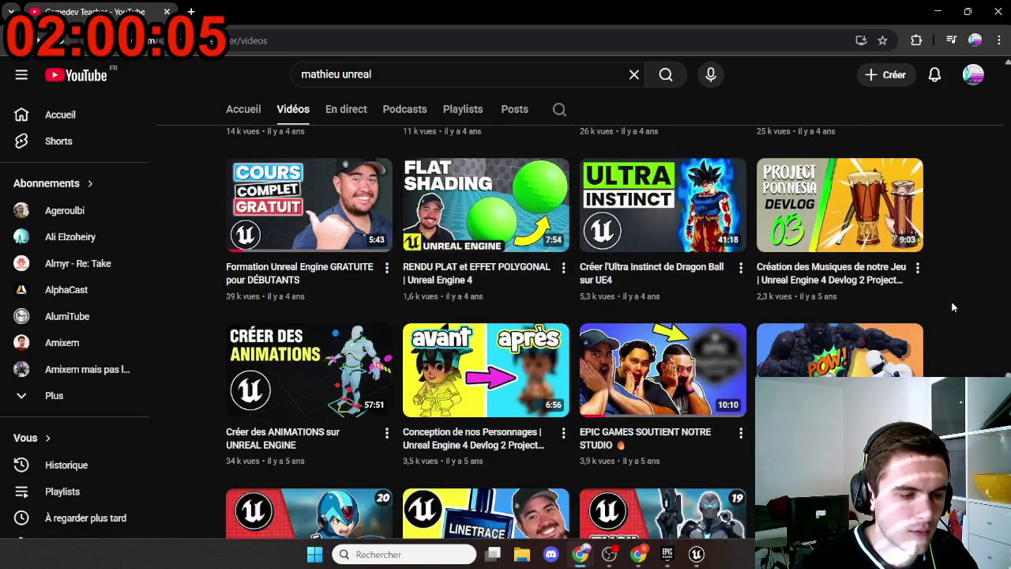
pyautogui.scroll(-15, 953, 306)
pyautogui.scroll(-12, 950, 306)
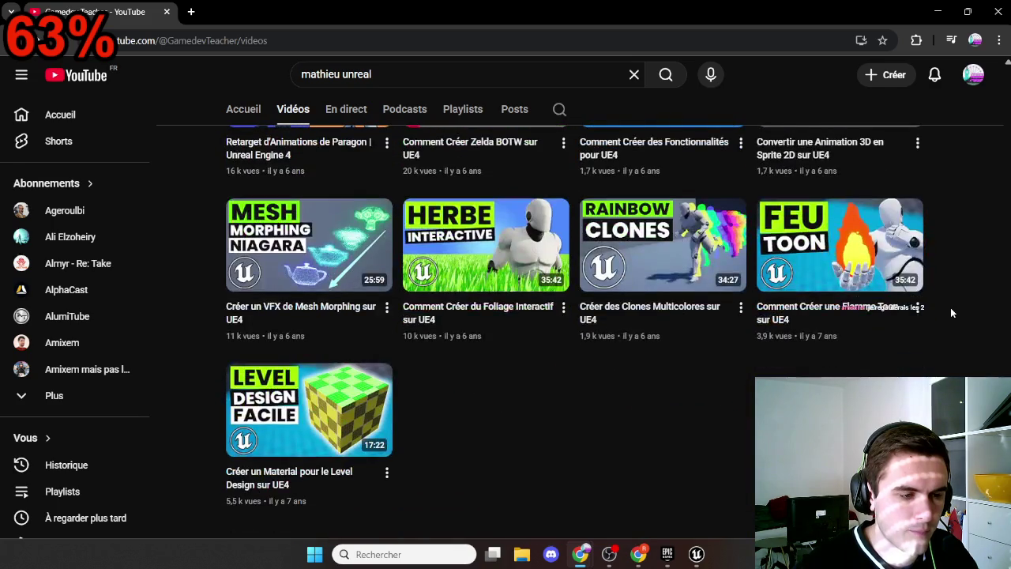
pyautogui.scroll(20, 951, 311)
pyautogui.scroll(15, 951, 311)
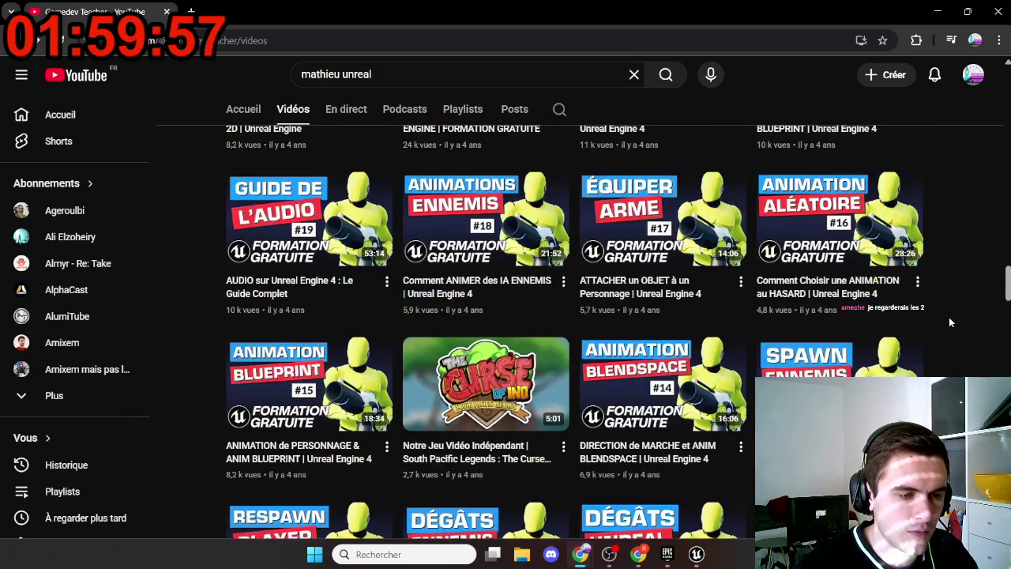
pyautogui.scroll(4, 634, 400)
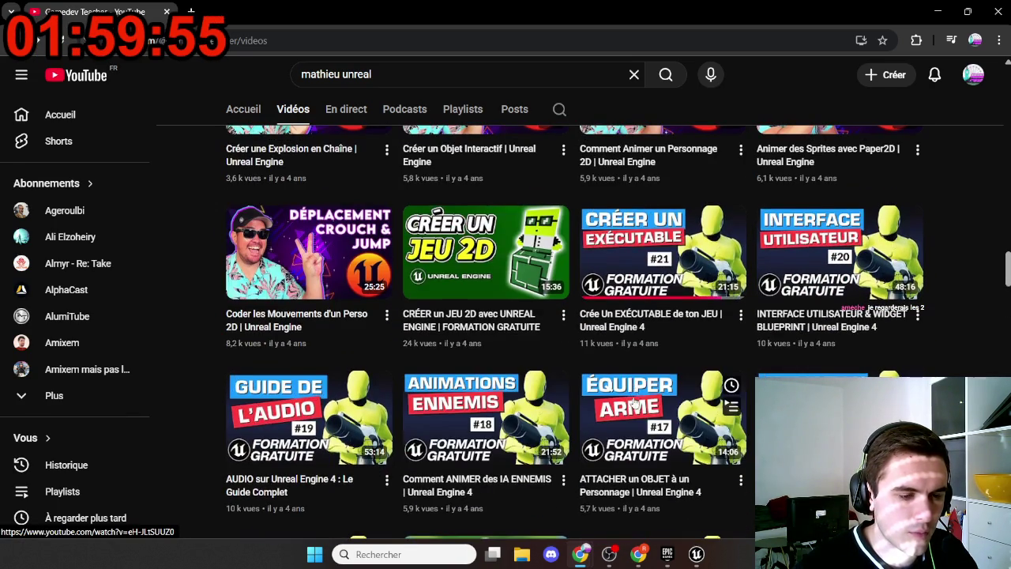
pyautogui.scroll(7, 580, 372)
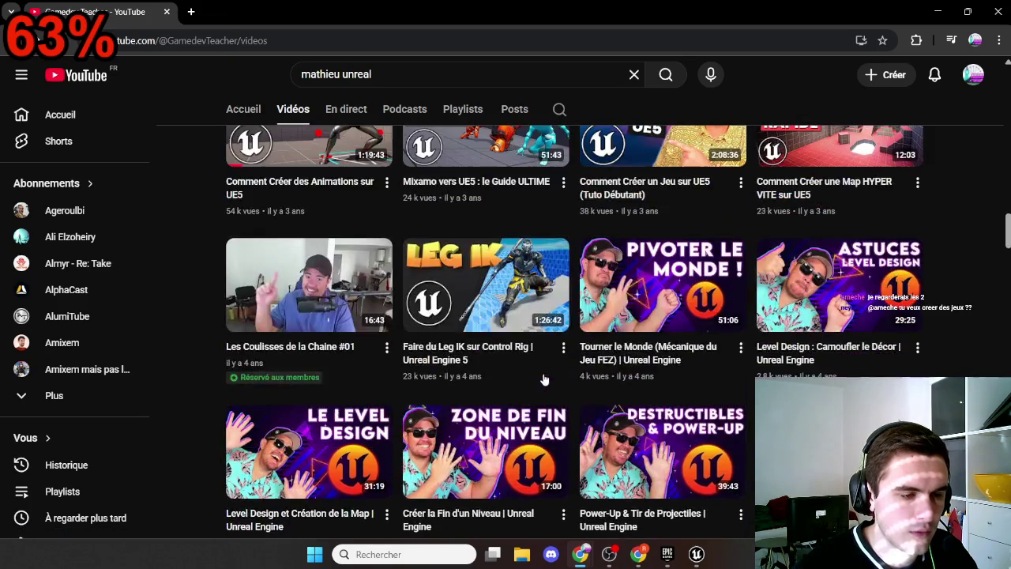
pyautogui.scroll(11, 543, 380)
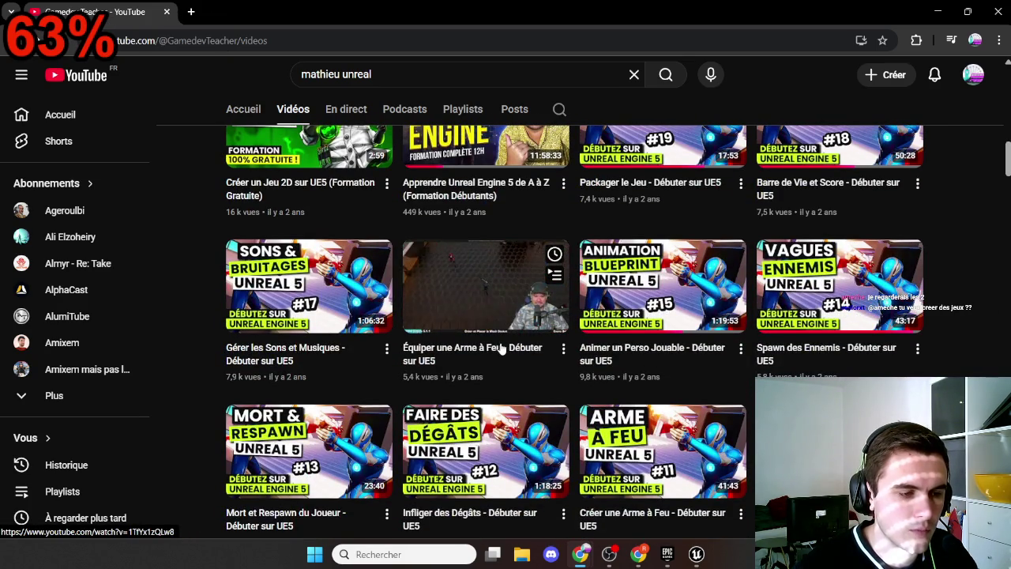
pyautogui.scroll(5, 474, 355)
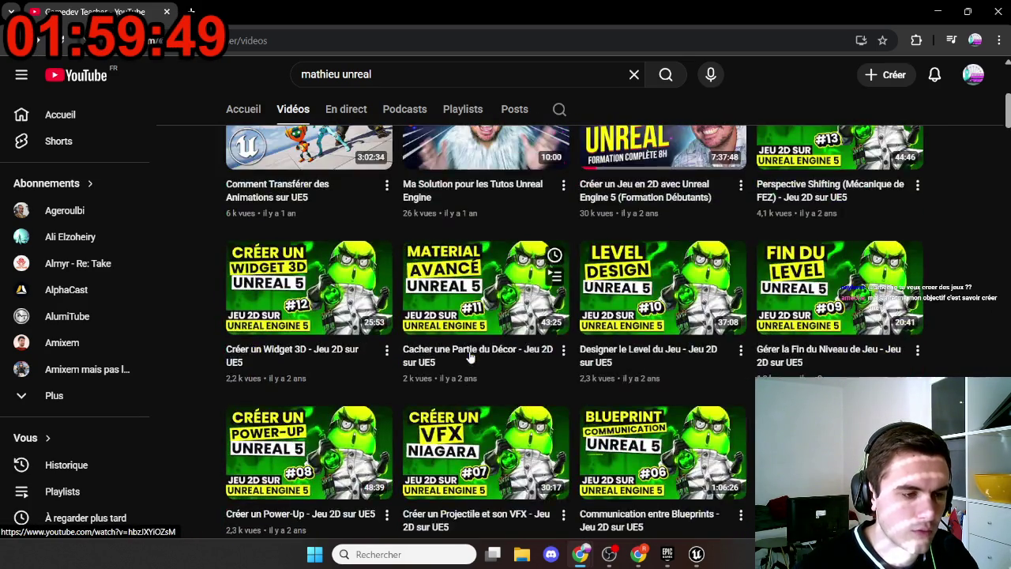
pyautogui.scroll(5, 470, 358)
pyautogui.click(729, 244)
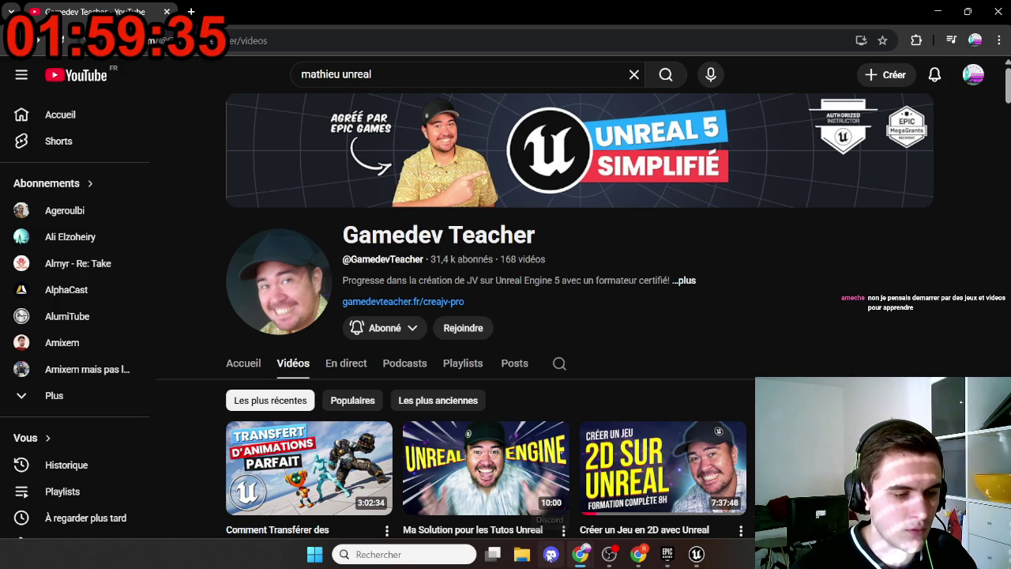
# Launch Visual Studio Code from Windows search with 'vis' and bring up its File menu
pyautogui.press('super')
pyautogui.write('vis')
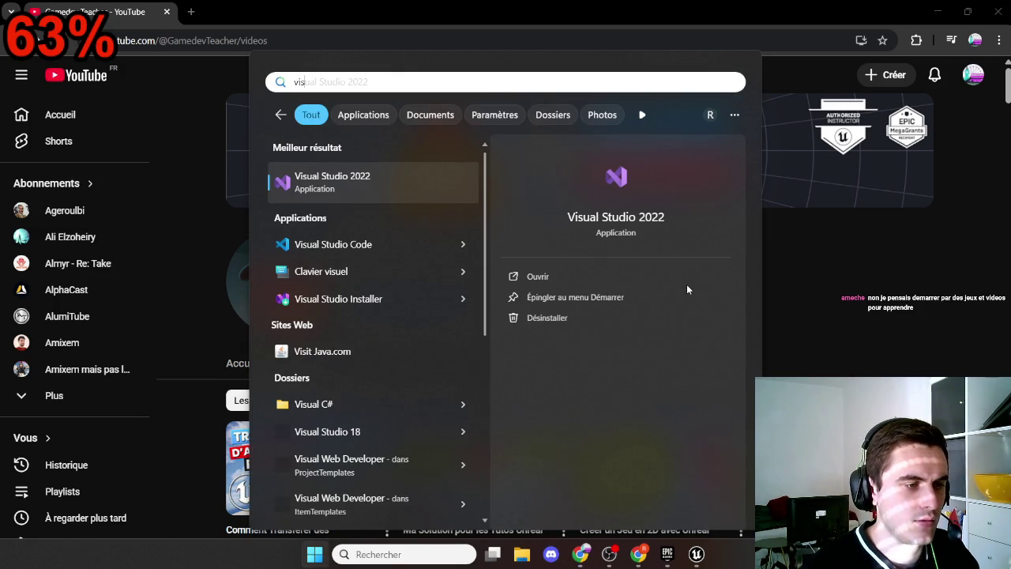
pyautogui.press('Return')
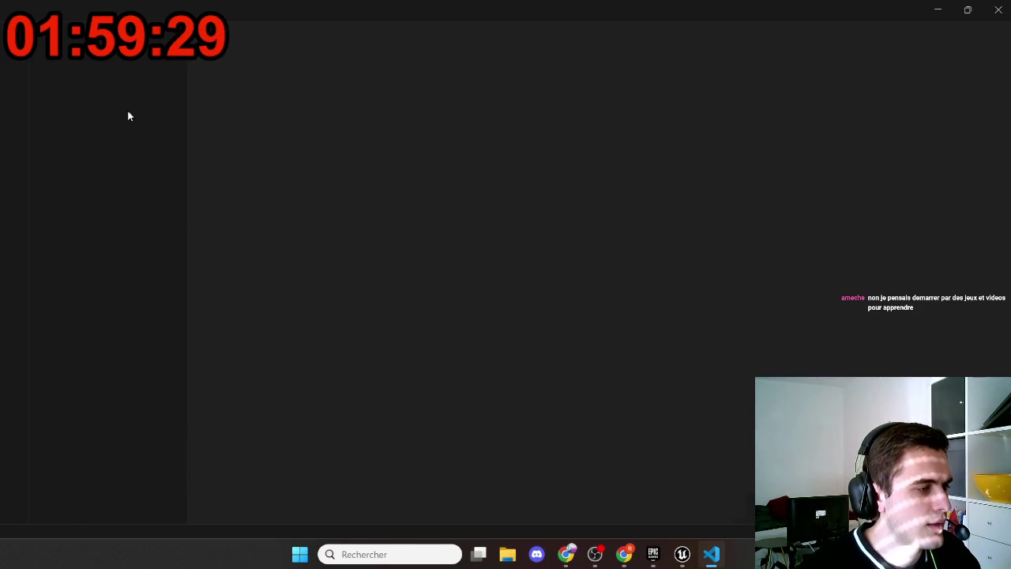
pyautogui.click(33, 10)
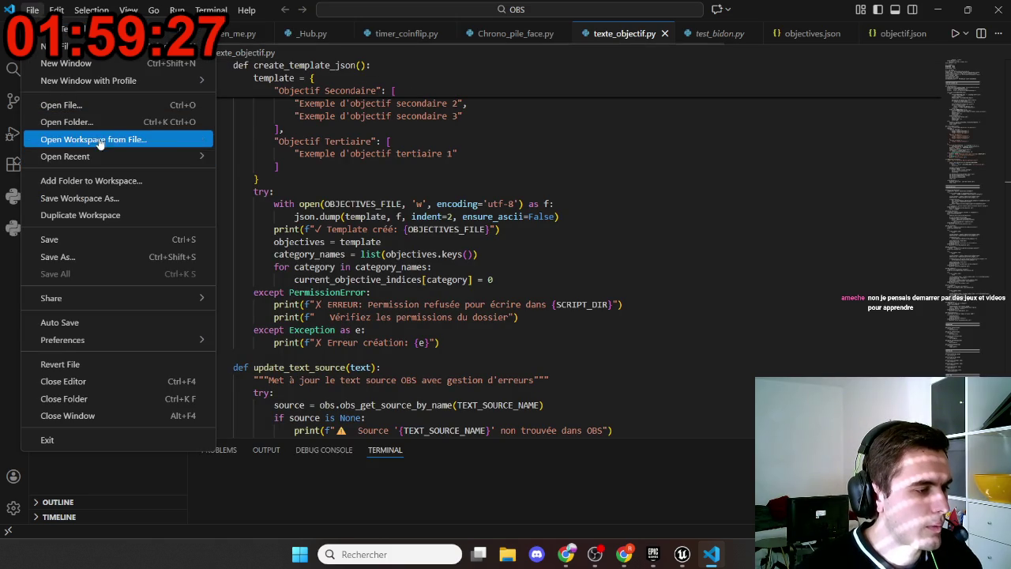
# Open Projects > CoursPython > Python_IA as the workspace folder
pyautogui.click(271, 170)
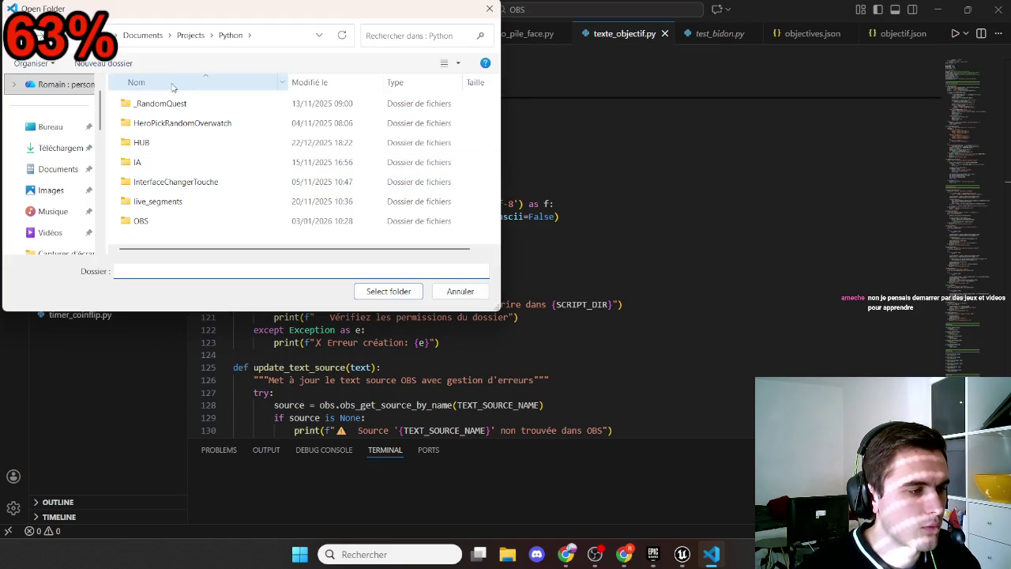
pyautogui.click(185, 41)
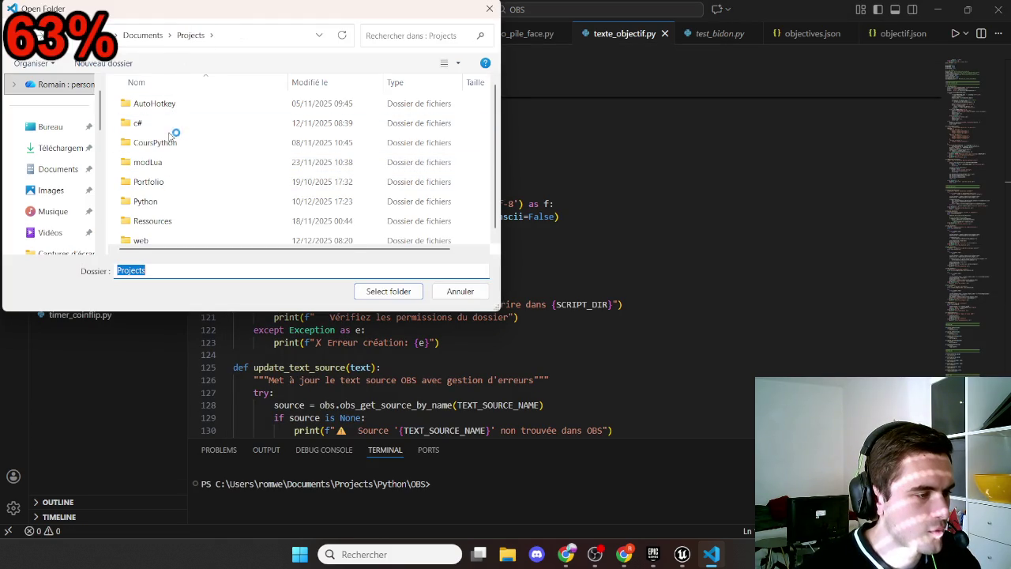
pyautogui.click(182, 144)
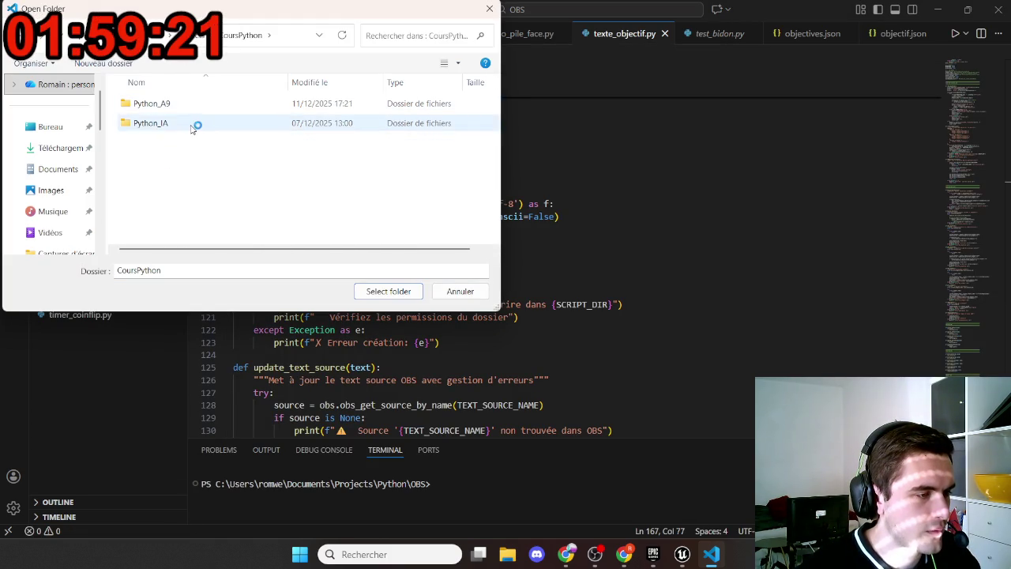
pyautogui.doubleClick(195, 124)
pyautogui.click(387, 291)
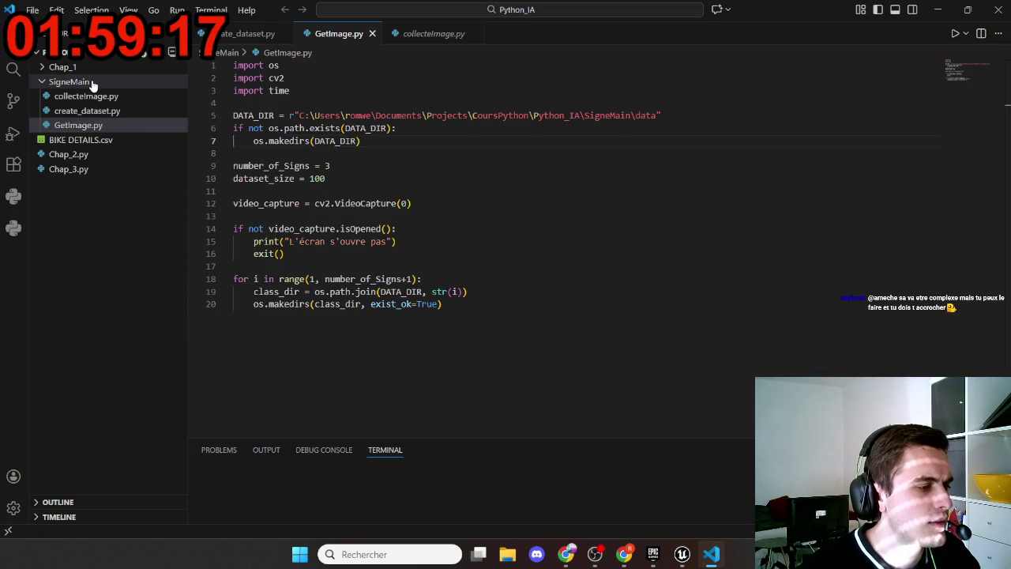
# Expand Chap_1 and open Chap_1.py, highlighting the dataset path in its read_csv line
pyautogui.click(109, 68)
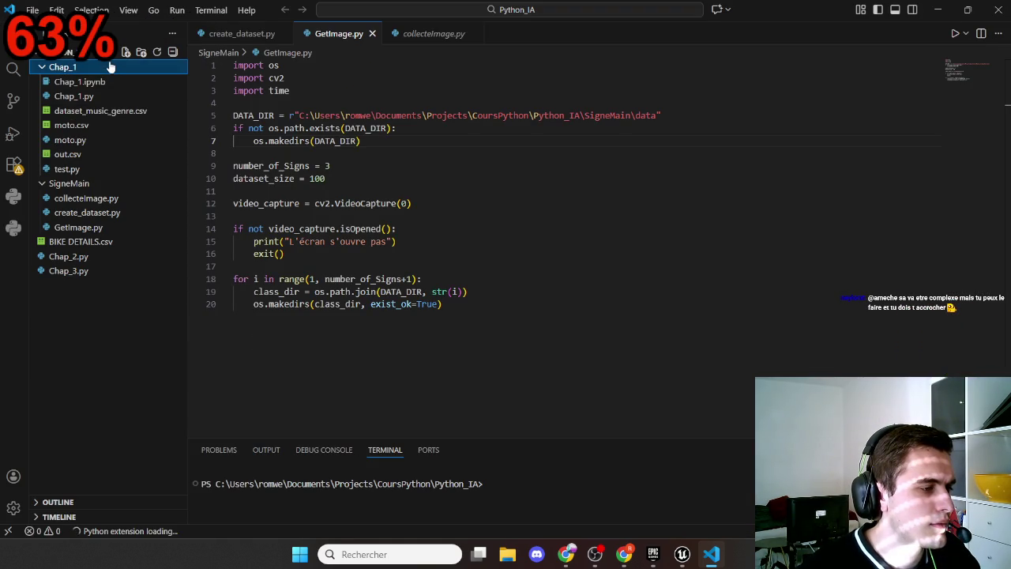
pyautogui.click(106, 96)
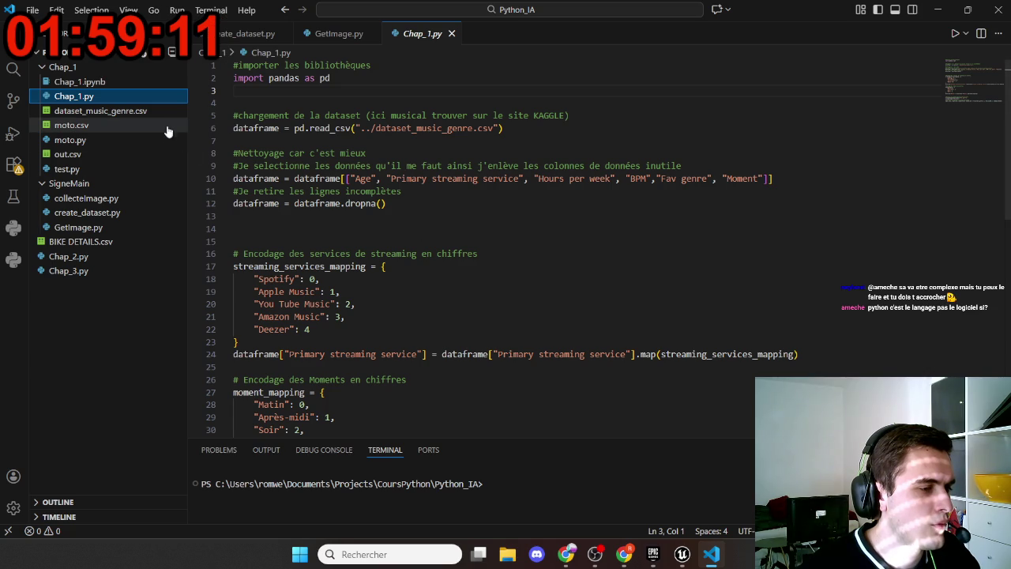
pyautogui.moveTo(365, 128); pyautogui.dragTo(451, 128)
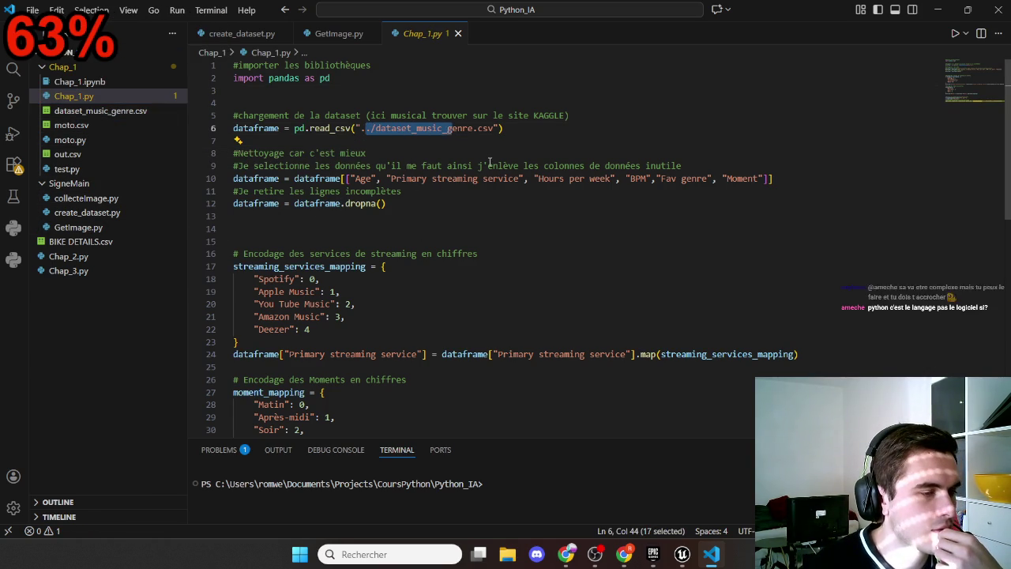
pyautogui.scroll(-1, 482, 265)
pyautogui.scroll(1, 450, 276)
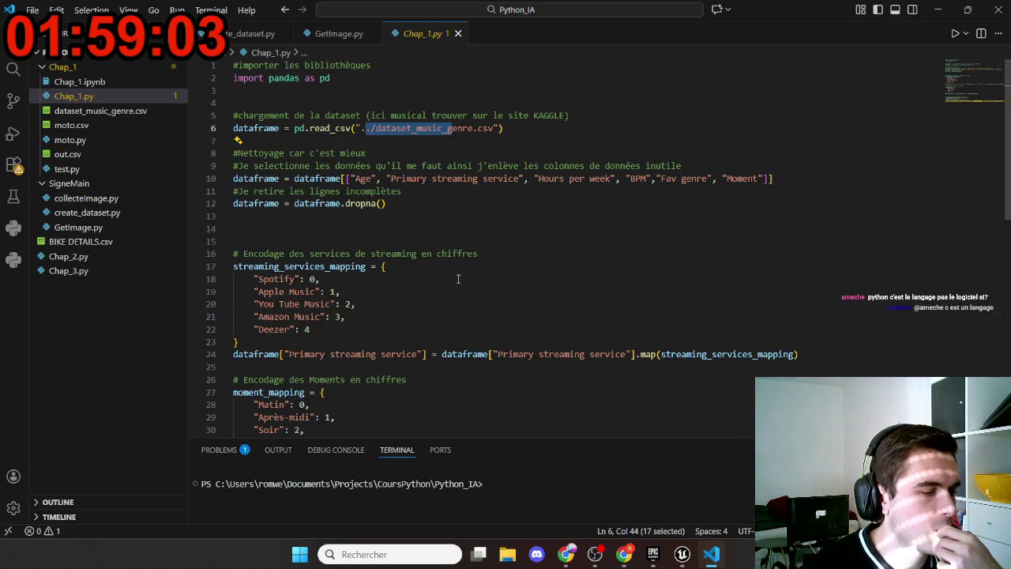
# Check dataset_music_genre.csv, then review the train_test_split call on line 40 of Chap_1.py
pyautogui.click(123, 115)
pyautogui.click(127, 97)
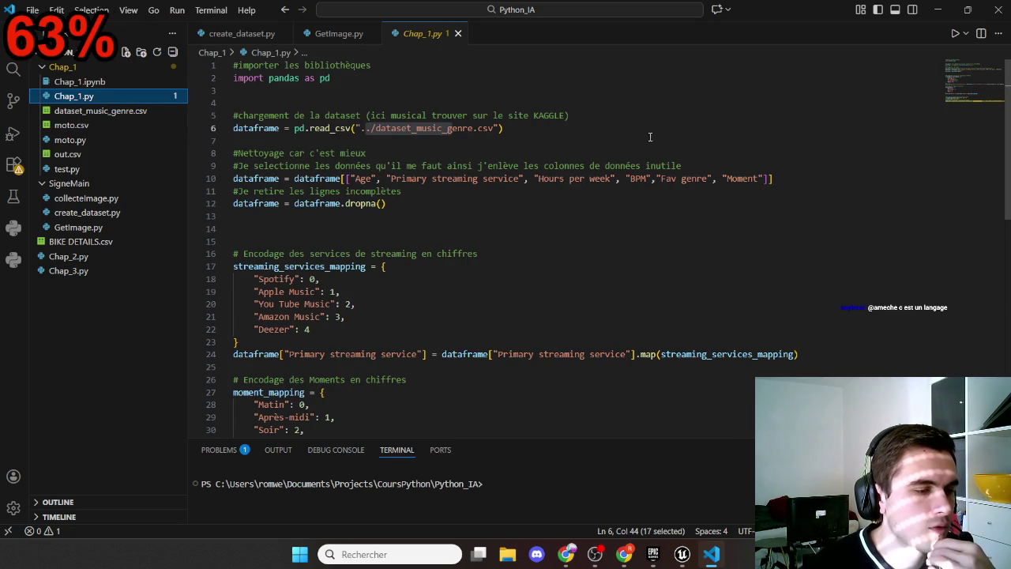
pyautogui.scroll(-10, 553, 237)
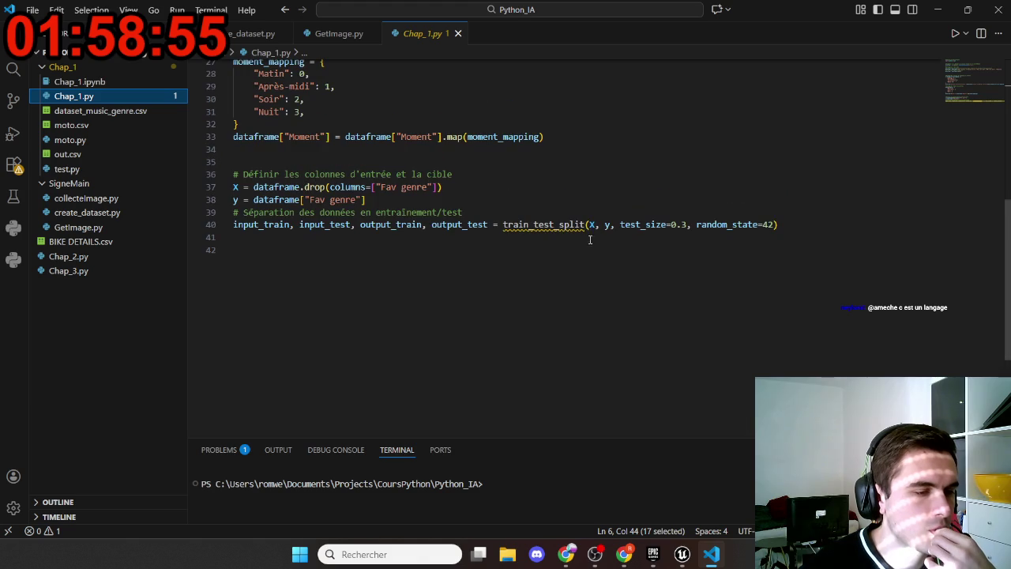
pyautogui.scroll(5, 546, 232)
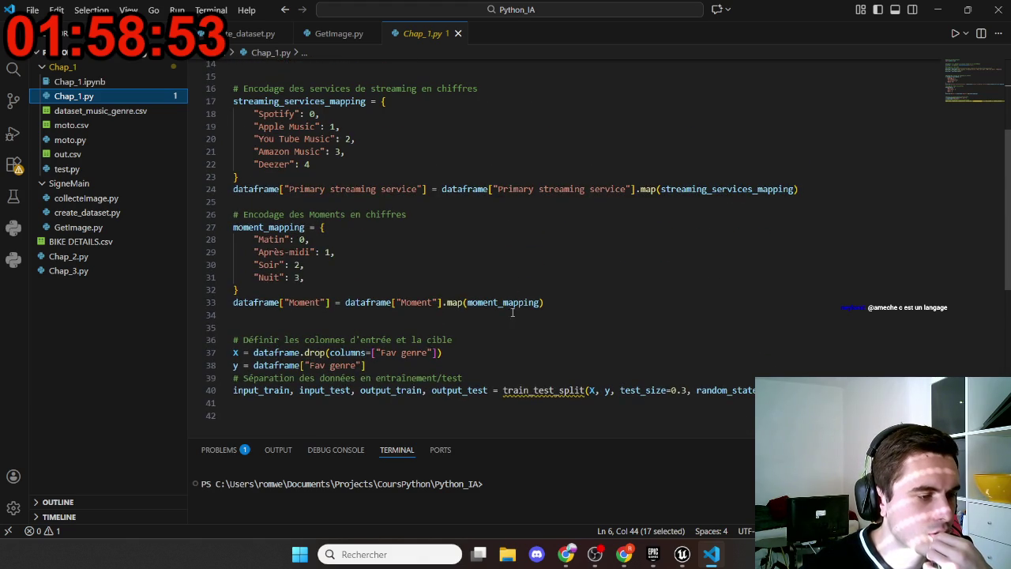
pyautogui.click(542, 390)
pyautogui.scroll(5, 576, 341)
pyautogui.scroll(-6, 576, 338)
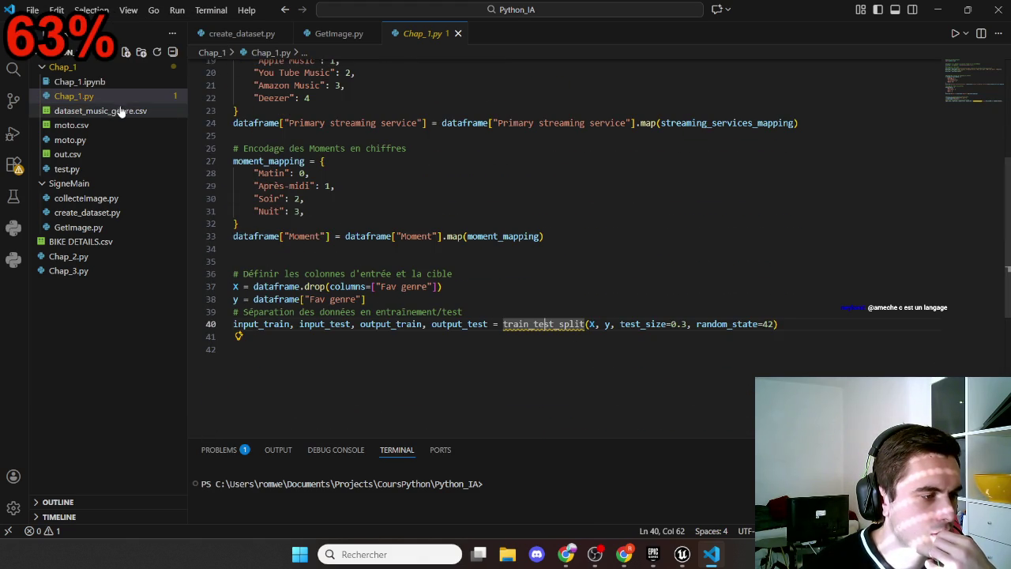
# Open the test.py decision-tree script and look over its code
pyautogui.click(67, 169)
pyautogui.scroll(-10, 411, 243)
pyautogui.scroll(4, 417, 260)
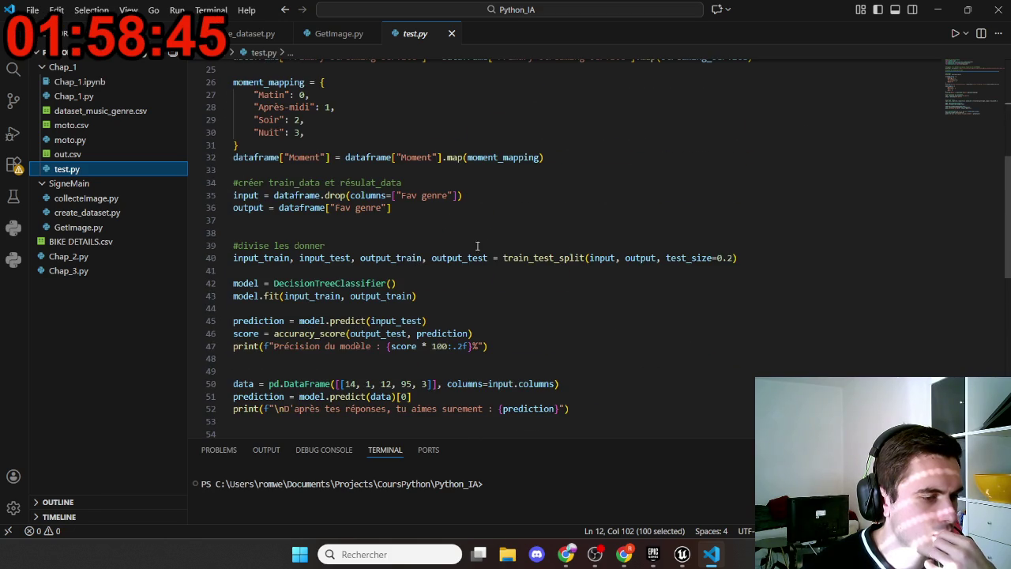
# Run test.py and enlarge the terminal panel to show its output
pyautogui.click(955, 34)
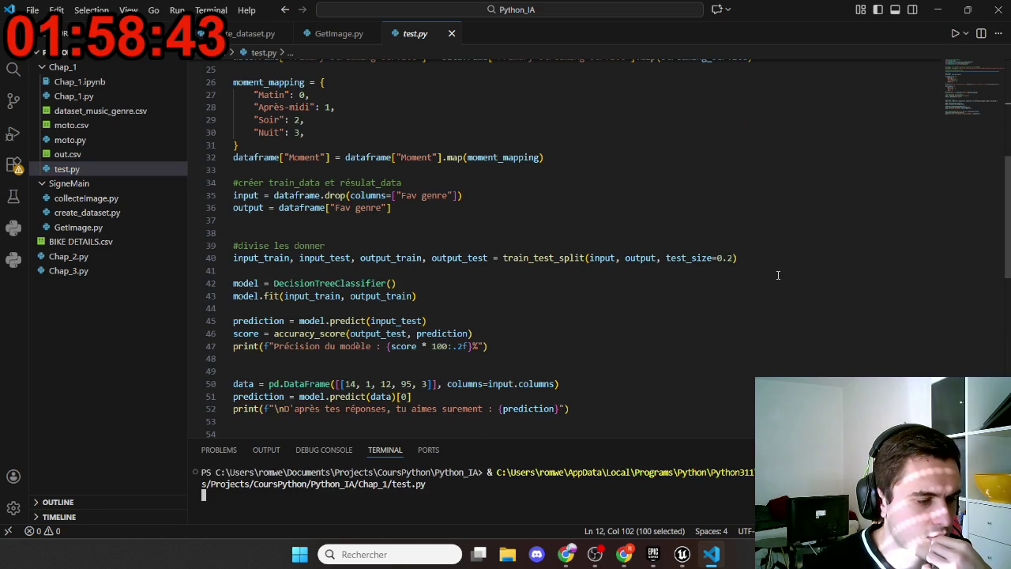
pyautogui.moveTo(556, 439); pyautogui.dragTo(562, 338)
pyautogui.scroll(-5, 575, 281)
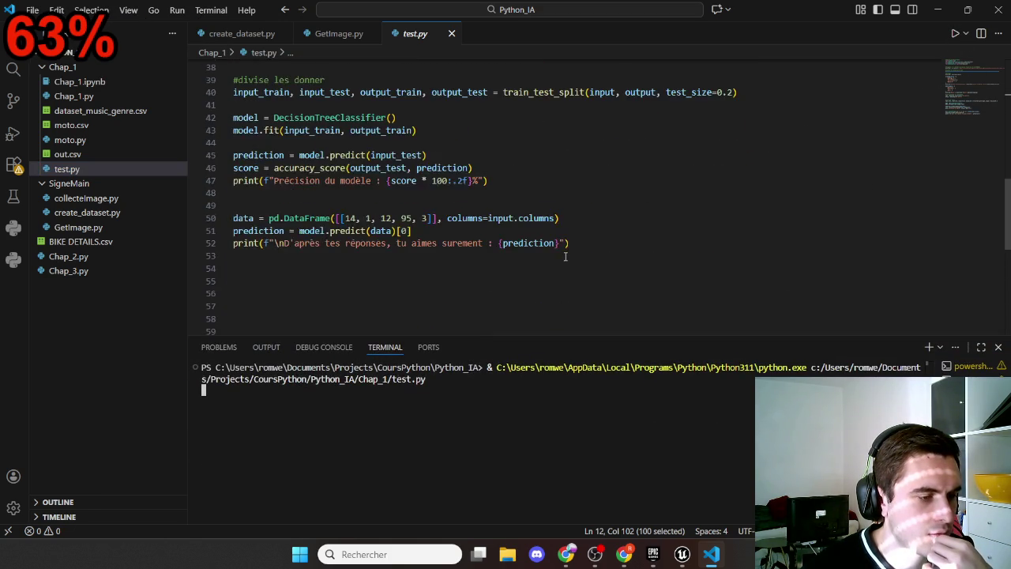
pyautogui.scroll(3, 563, 258)
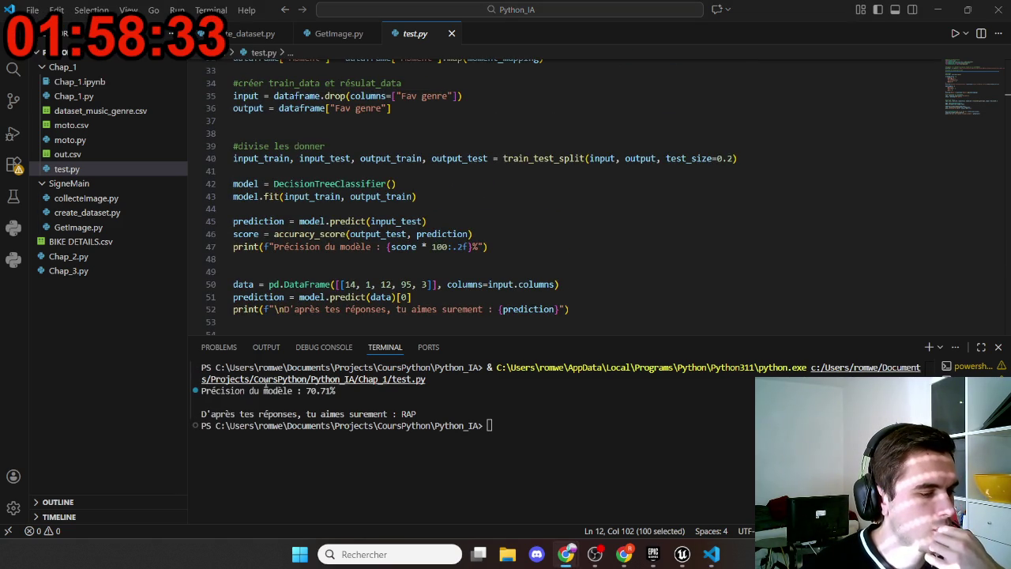
# Highlight the 70.71% model accuracy and predicted genre RAP in the output
pyautogui.moveTo(347, 398); pyautogui.dragTo(275, 392)
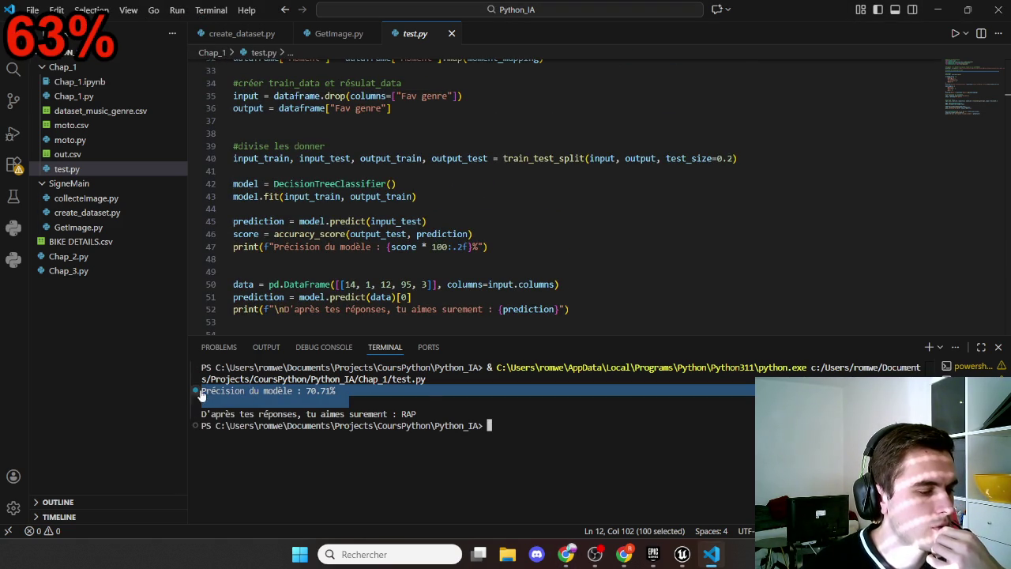
pyautogui.moveTo(428, 414); pyautogui.dragTo(393, 414)
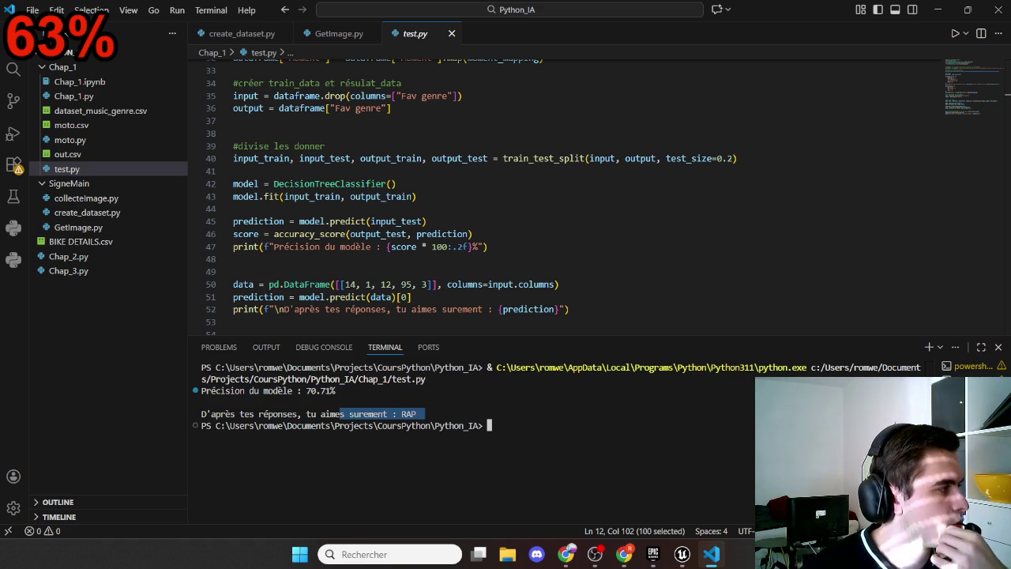
pyautogui.scroll(8, 501, 193)
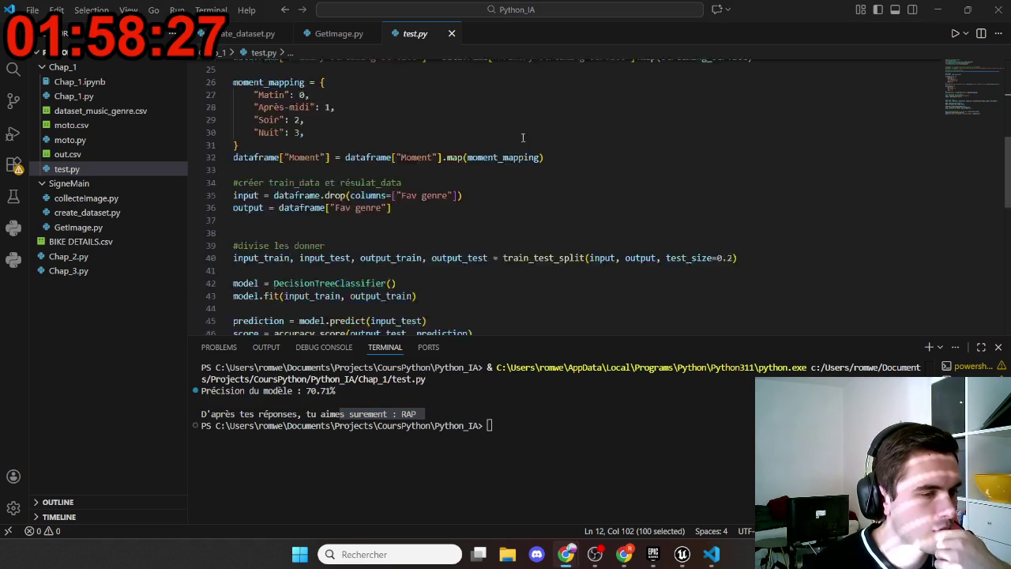
pyautogui.scroll(-16, 490, 198)
pyautogui.scroll(4, 456, 216)
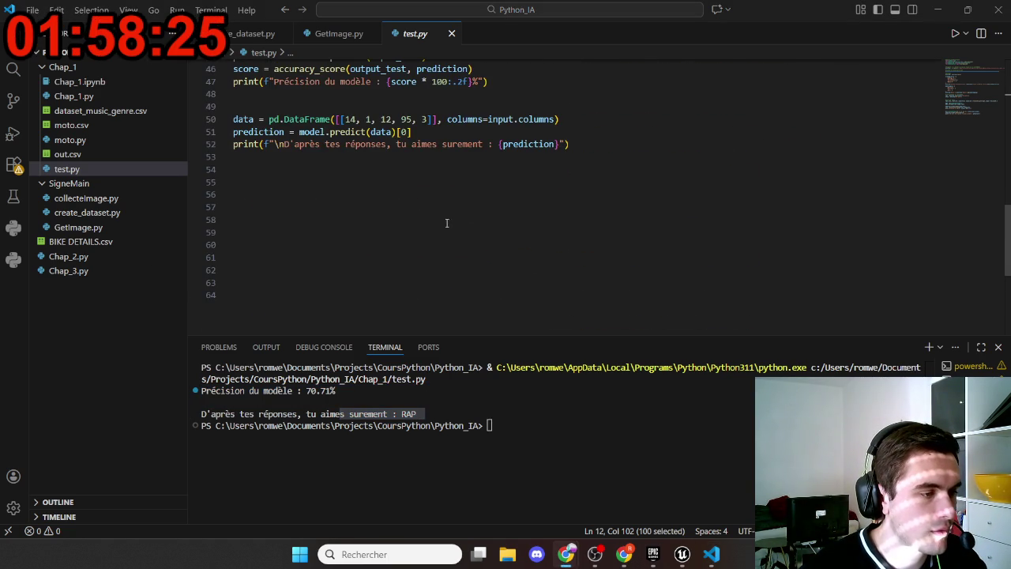
pyautogui.scroll(4, 442, 223)
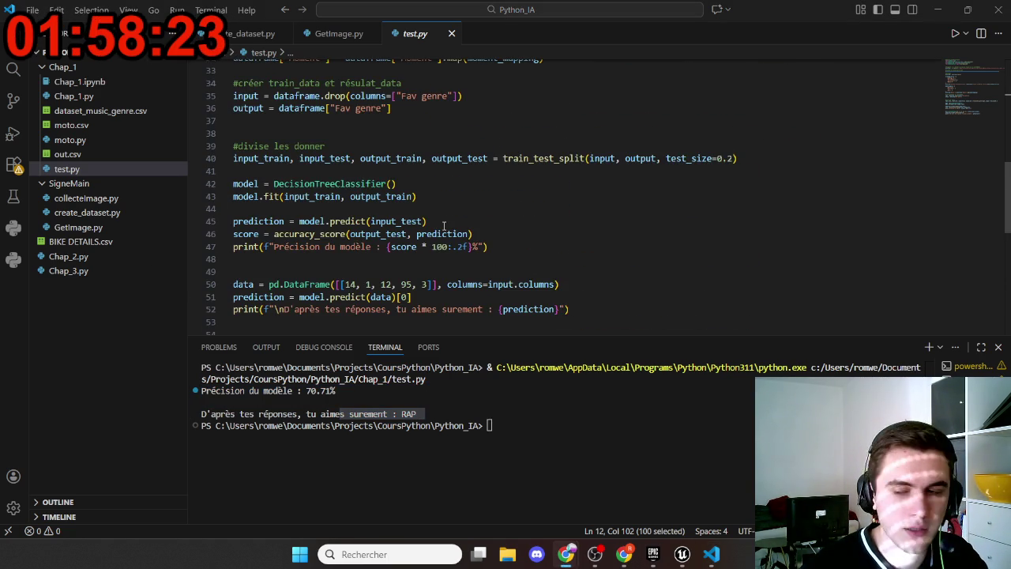
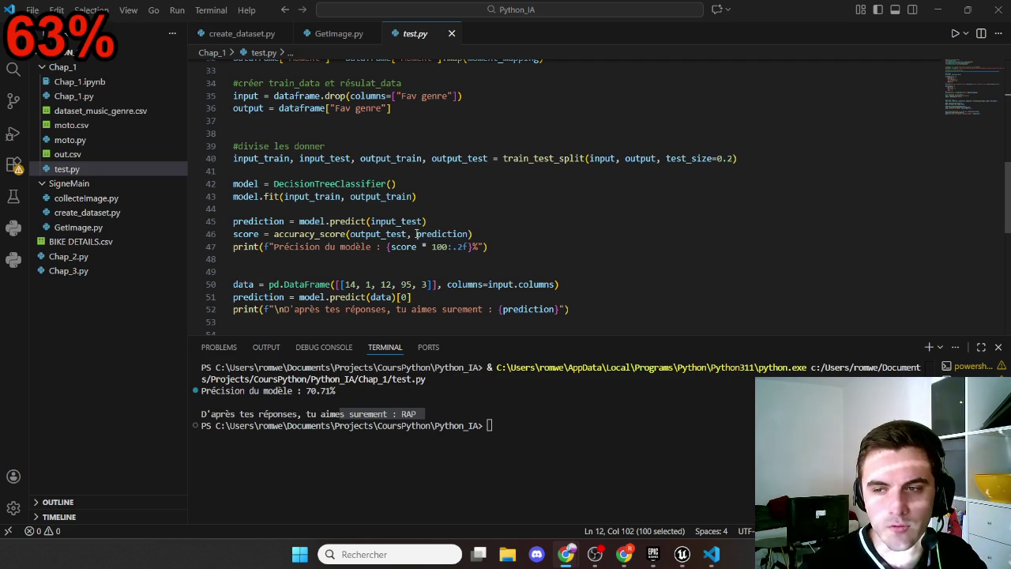
# Flip between the game mode blueprint graph and the Python script, framing the Cast and Possess nodes
pyautogui.click(691, 557)
pyautogui.click(692, 559)
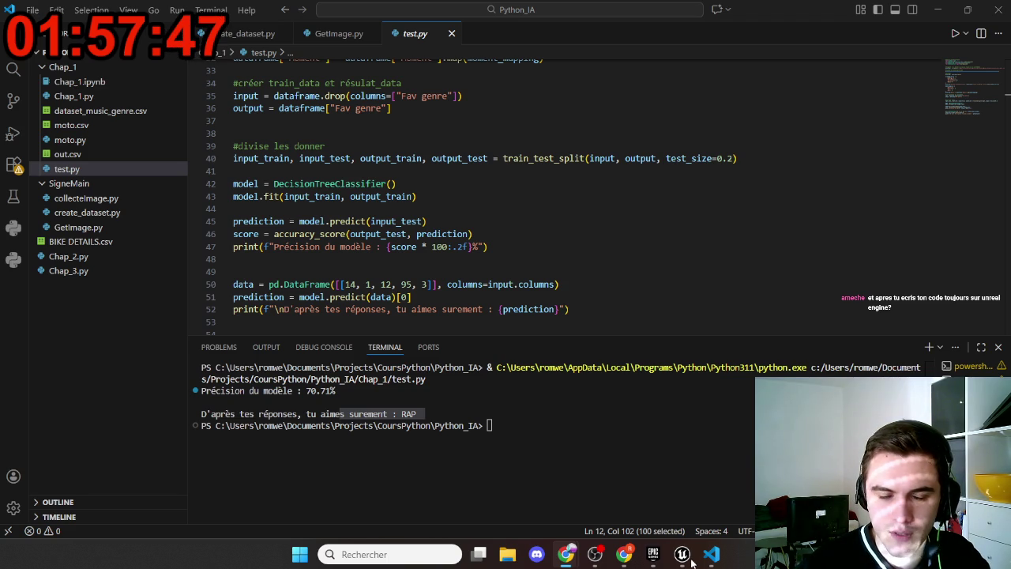
pyautogui.click(689, 559)
pyautogui.scroll(-3, 506, 259)
pyautogui.scroll(6, 583, 251)
pyautogui.moveTo(643, 271); pyautogui.dragTo(512, 319)
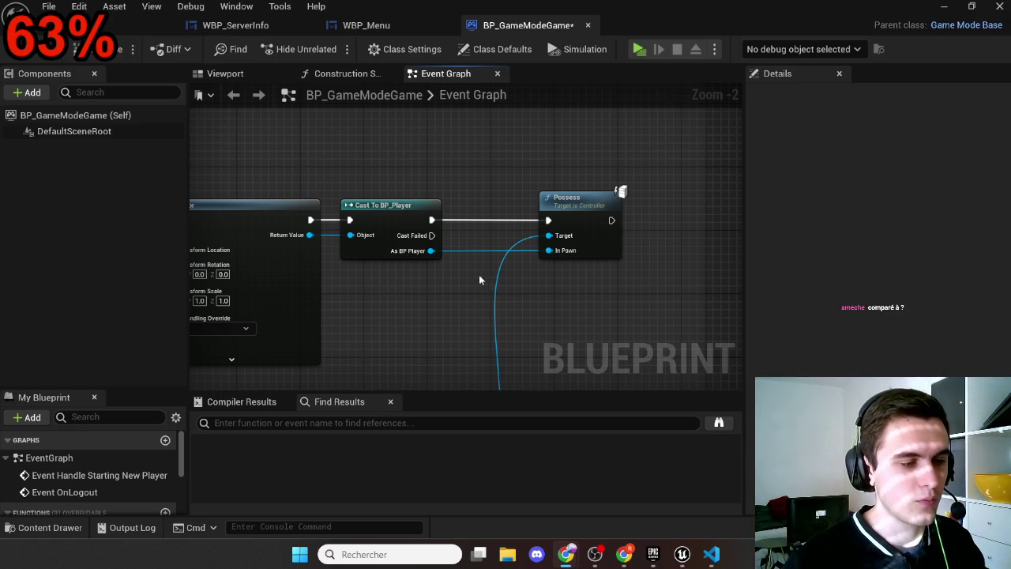
# Check test.py in the code editor, then return to Unreal and recenter the graph nodes
pyautogui.click(711, 554)
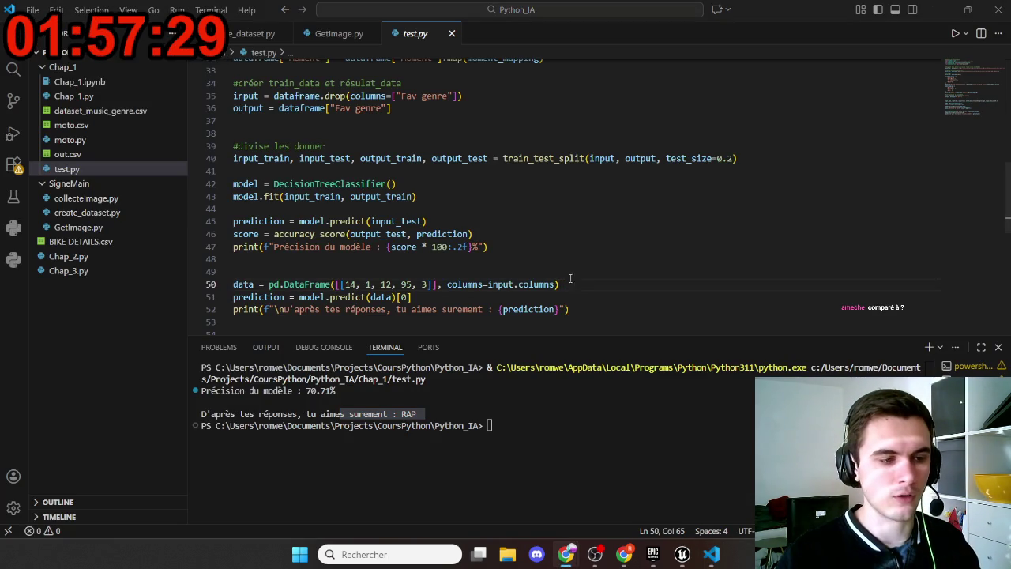
pyautogui.hotkey('alt', 'Tab')
pyautogui.scroll(-3, 621, 266)
pyautogui.scroll(2, 620, 267)
pyautogui.scroll(1, 639, 246)
pyautogui.moveTo(576, 297); pyautogui.dragTo(544, 311)
# Pull a connection off the Possess node and reposition the graph view around it
pyautogui.moveTo(598, 236); pyautogui.dragTo(643, 241)
pyautogui.scroll(-1, 574, 296)
pyautogui.moveTo(574, 296); pyautogui.dragTo(505, 295)
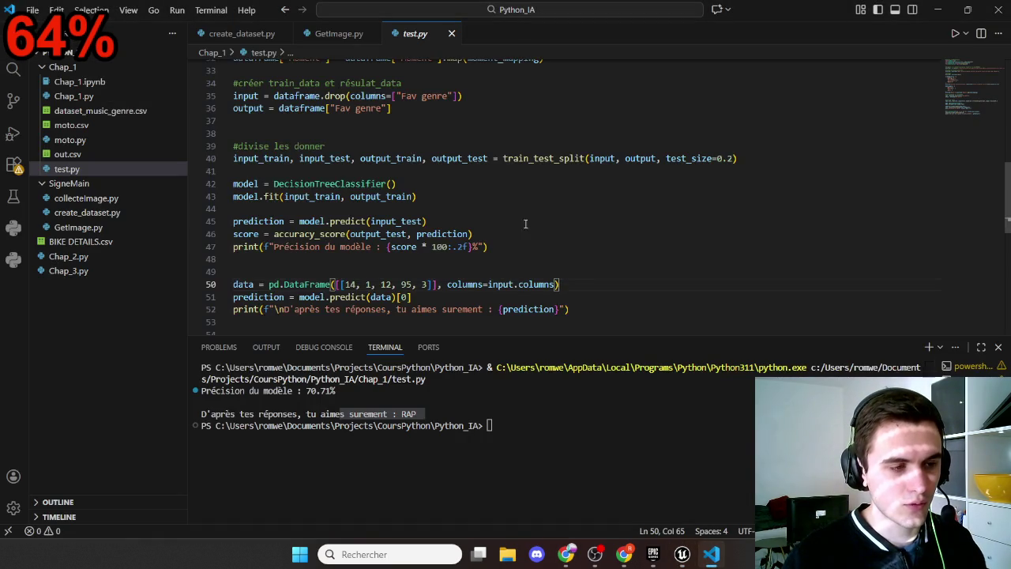
pyautogui.scroll(2, 525, 224)
pyautogui.scroll(-2, 525, 221)
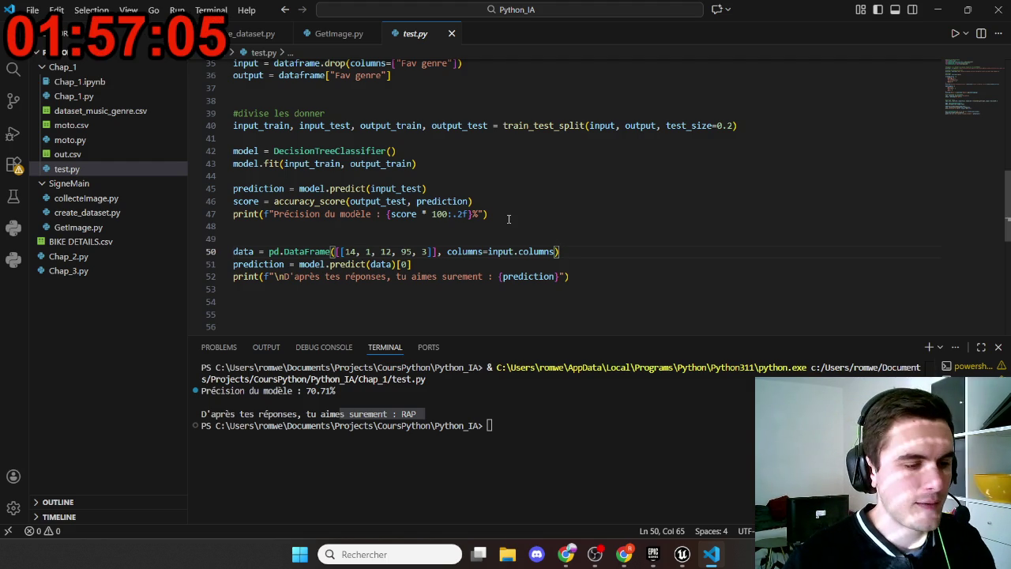
pyautogui.scroll(1, 524, 223)
pyautogui.scroll(-1, 520, 228)
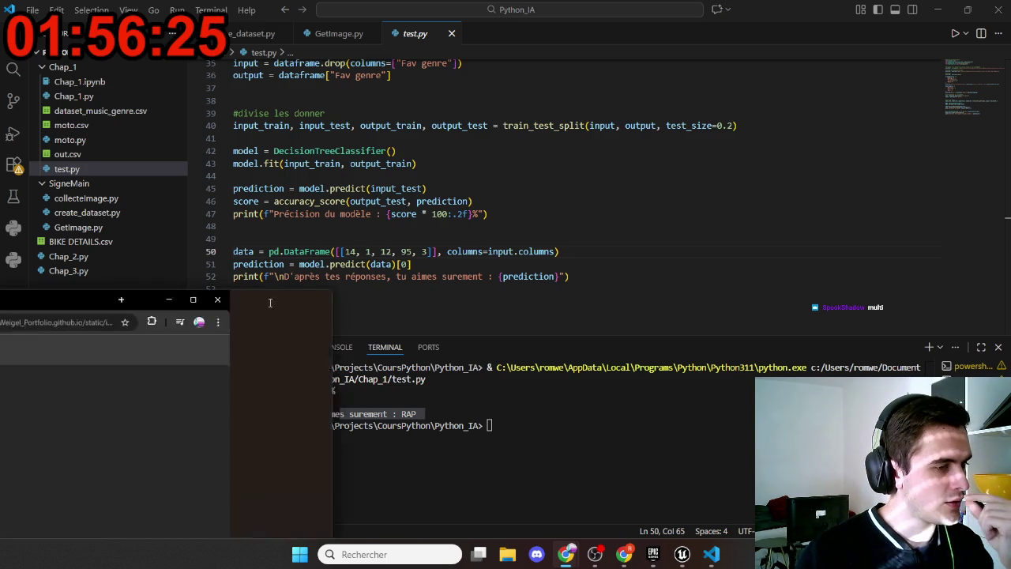
# Bring Chrome forward, move its window to the top edge, and select the ppt_ia.pdf tab
pyautogui.hotkey('alt', 'Tab')
pyautogui.moveTo(505, 76); pyautogui.dragTo(553, 4)
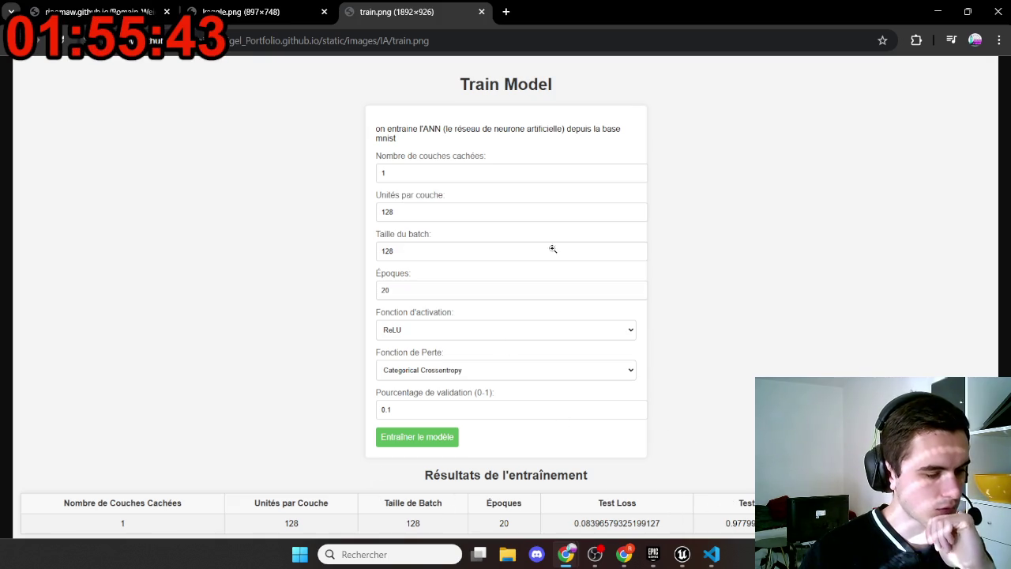
pyautogui.click(126, 11)
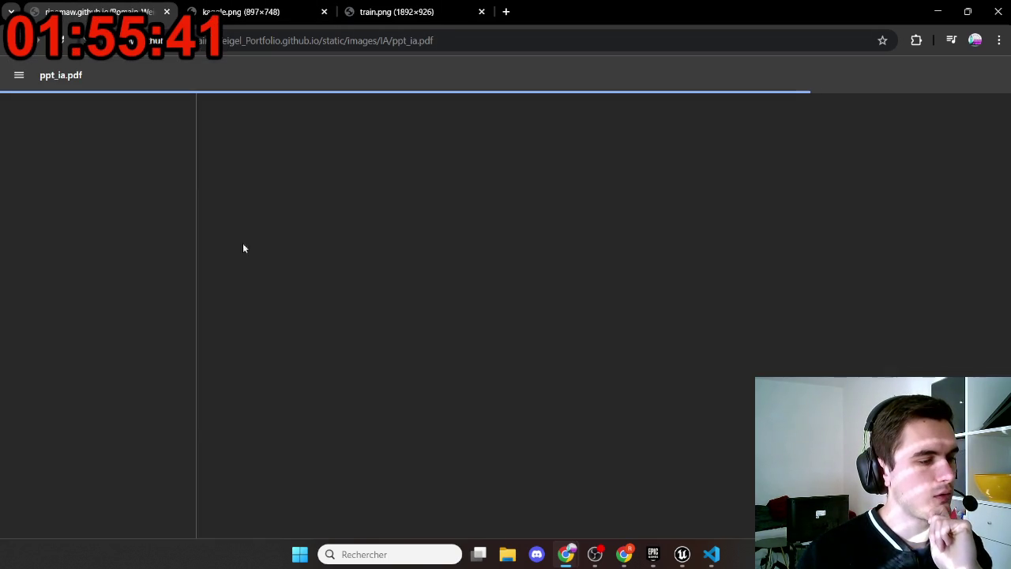
# Close the kaggle.png and train.png tabs, leaving only the ppt_ia.pdf slides
pyautogui.click(324, 12)
pyautogui.click(324, 12)
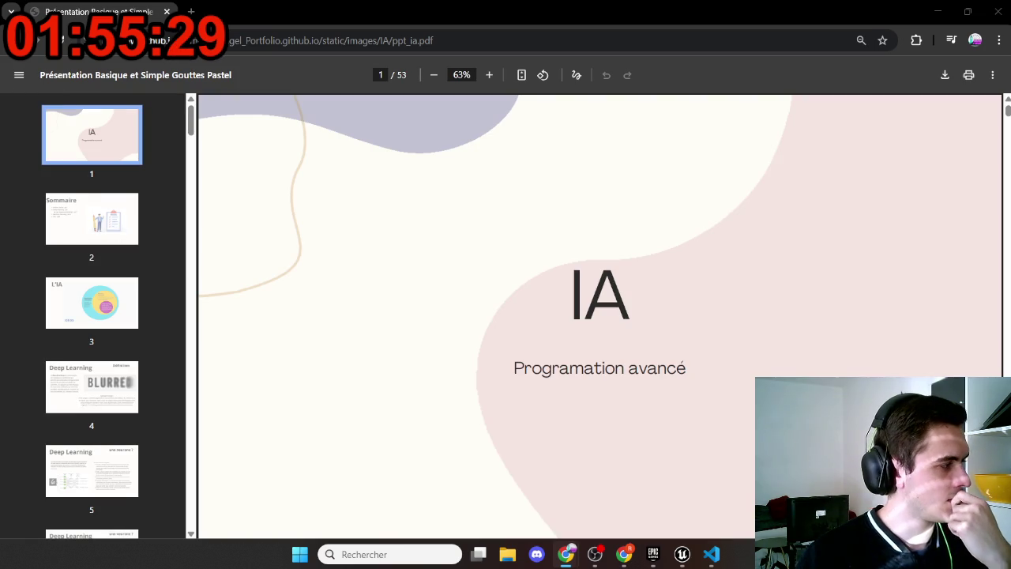
pyautogui.scroll(-12, 215, 293)
pyautogui.scroll(-20, 308, 260)
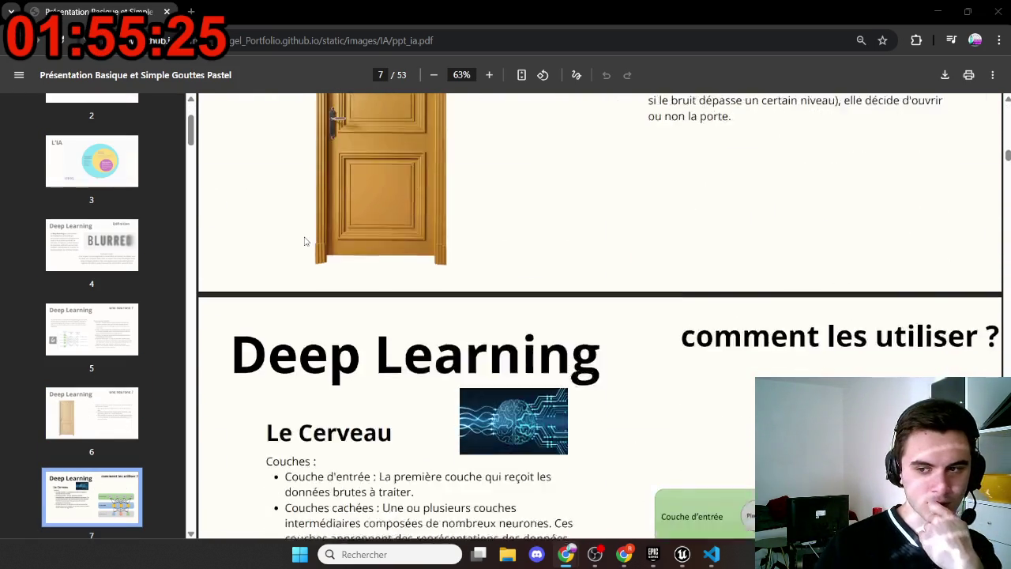
pyautogui.scroll(-4, 307, 241)
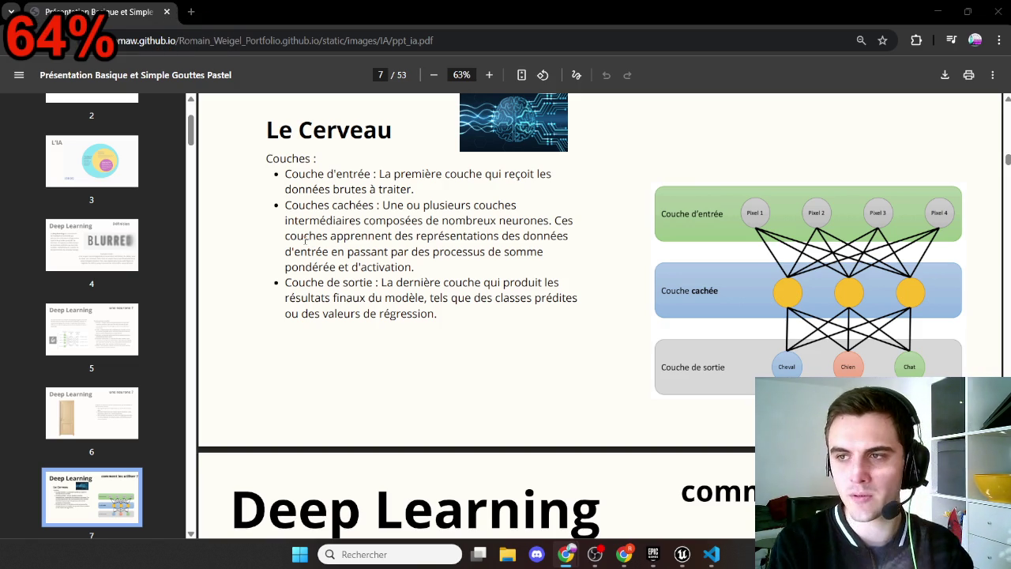
# Scroll the ppt_ia.pdf slides down to page 14, then minimize Chrome
pyautogui.scroll(-1, 310, 261)
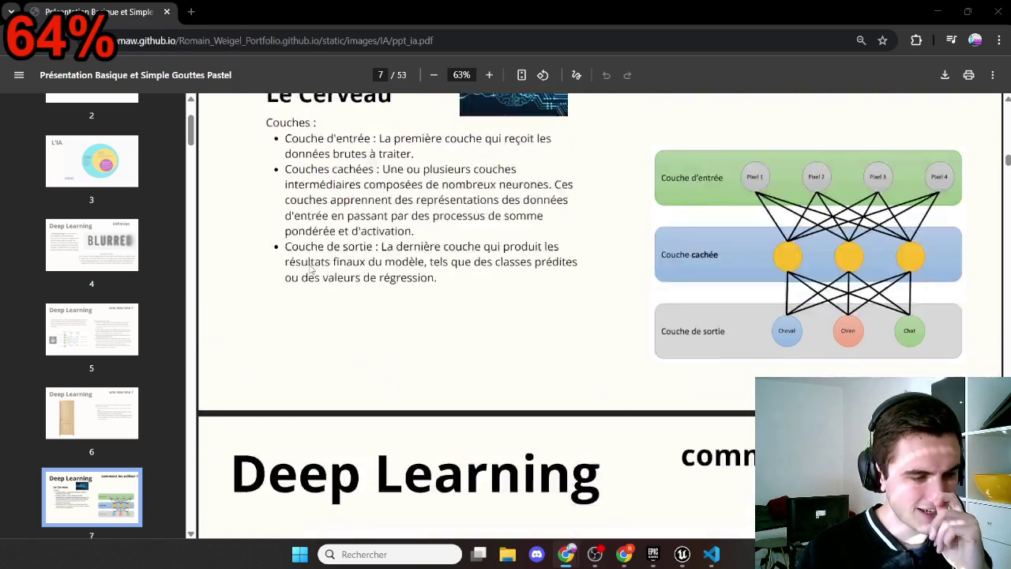
pyautogui.scroll(2, 310, 269)
pyautogui.scroll(-2, 447, 361)
pyautogui.scroll(-4, 505, 359)
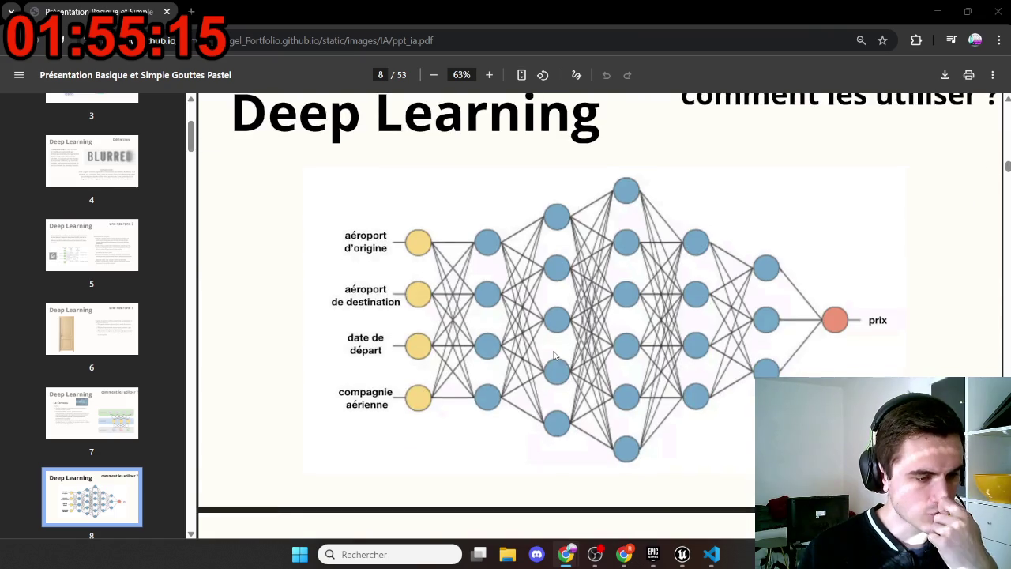
pyautogui.scroll(-15, 555, 355)
pyautogui.scroll(-10, 543, 355)
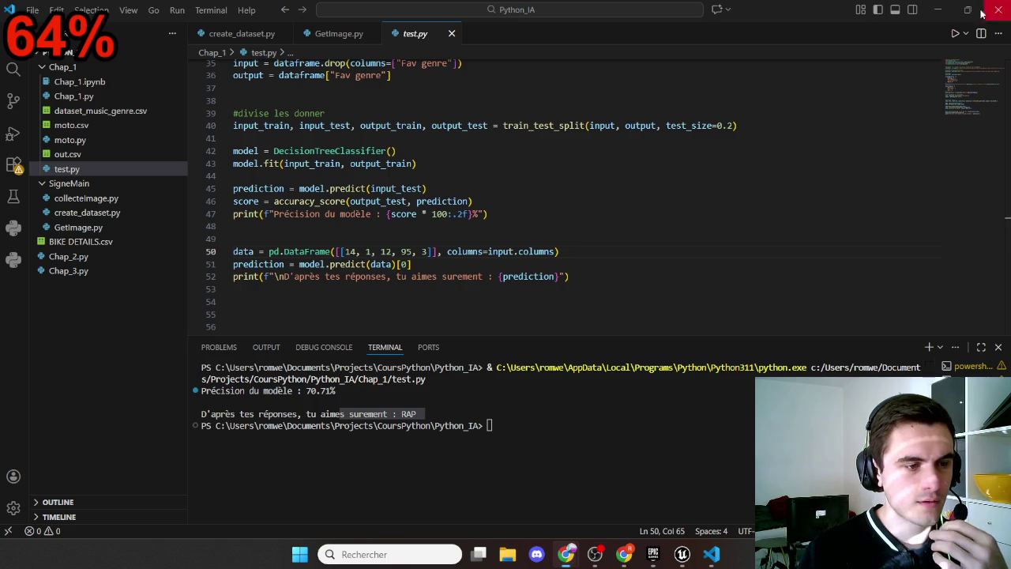
pyautogui.click(938, 11)
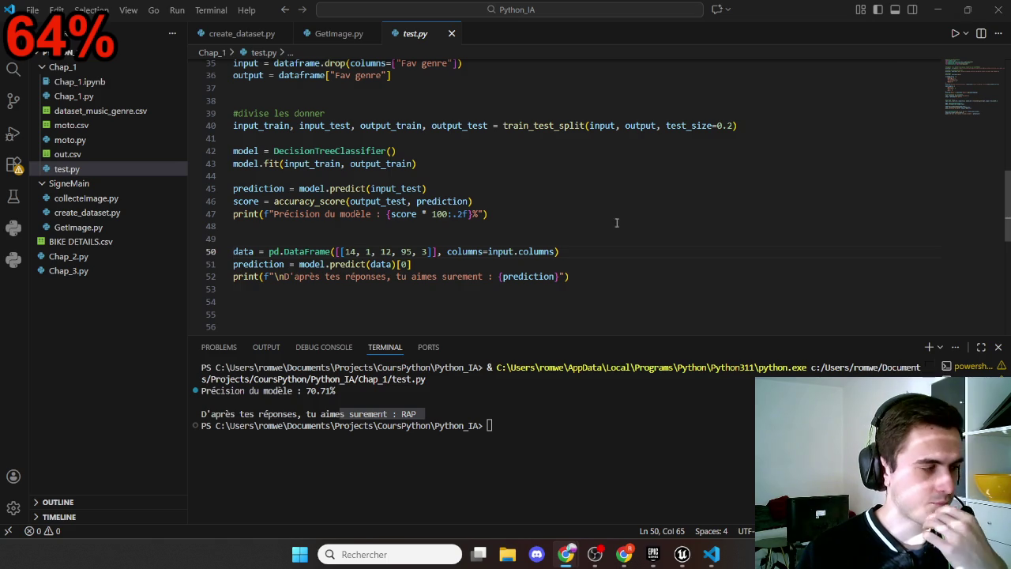
# Quit Visual Studio Code to reveal BP_GameModeGame's Event Graph in Unreal Editor
pyautogui.click(997, 10)
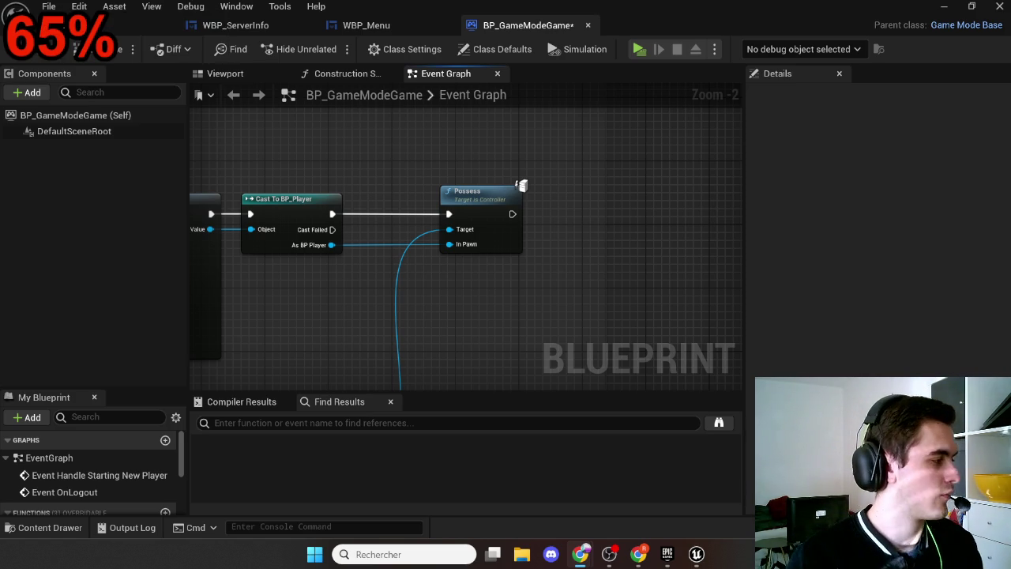
# Scroll the graph and glance at the WBP_Menu and WBP_ServerInfo blueprint tabs
pyautogui.scroll(-4, 472, 302)
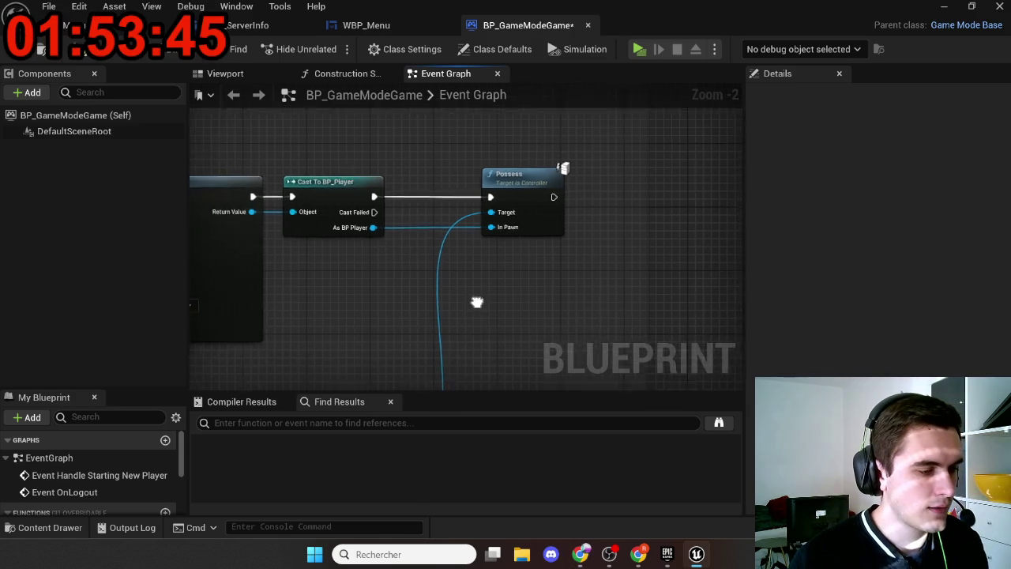
pyautogui.scroll(3, 591, 271)
pyautogui.scroll(-2, 643, 261)
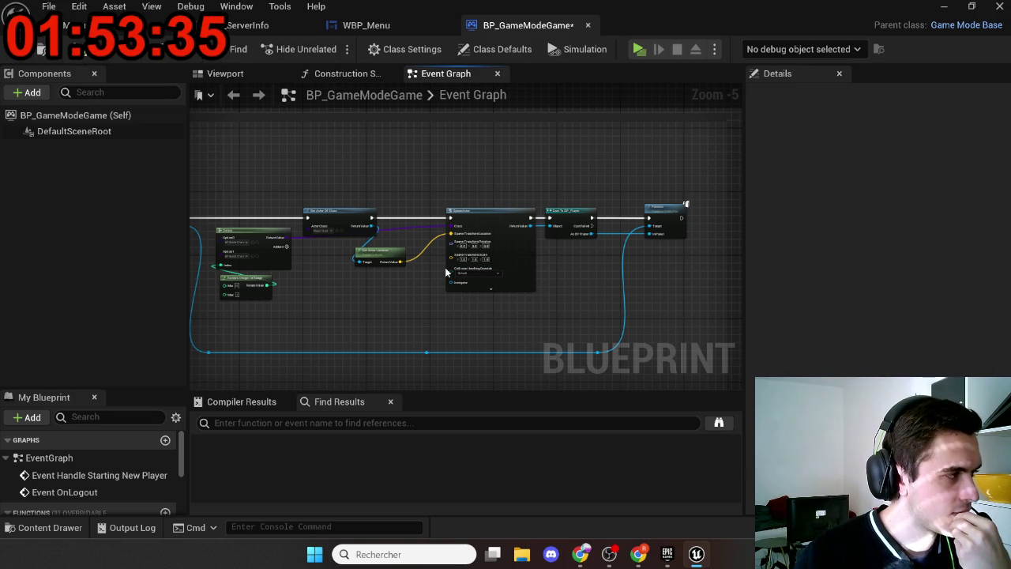
pyautogui.click(369, 27)
pyautogui.click(280, 30)
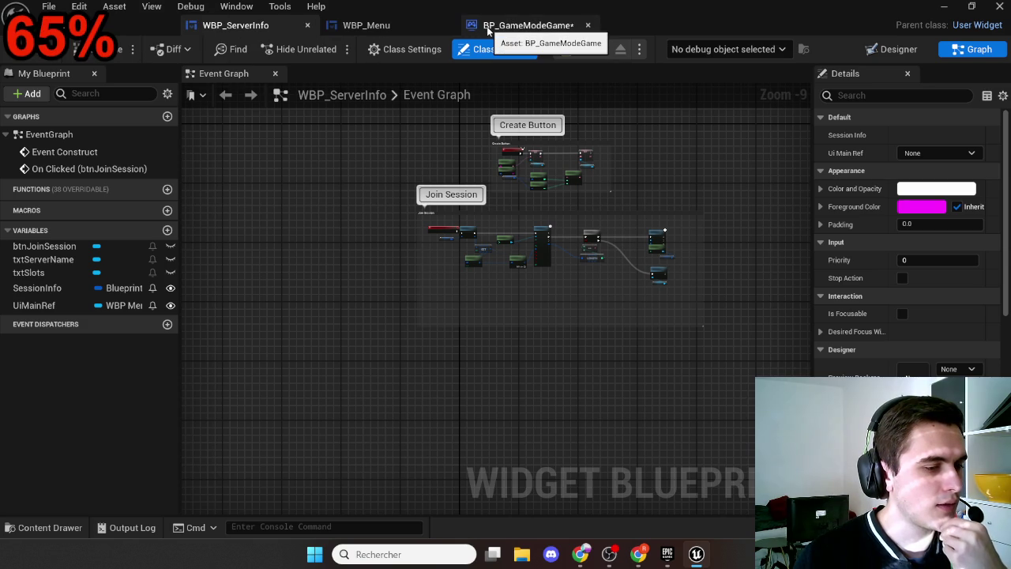
# From the Content Drawer's ThirdPerson > Blueprints folder, open BP_PlayerController_Multi
pyautogui.hotkey('ctrl', 'space')
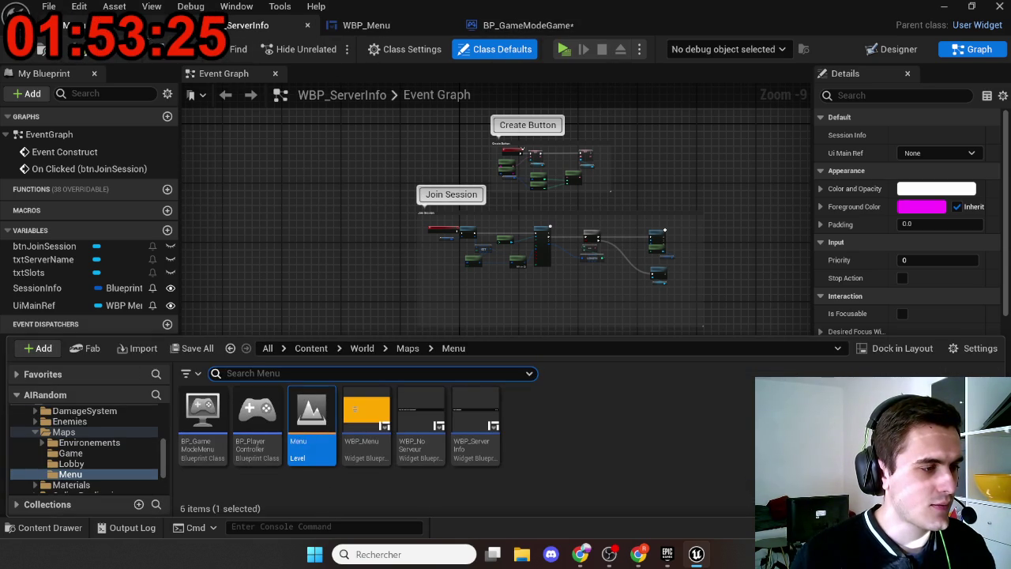
pyautogui.scroll(3, 85, 418)
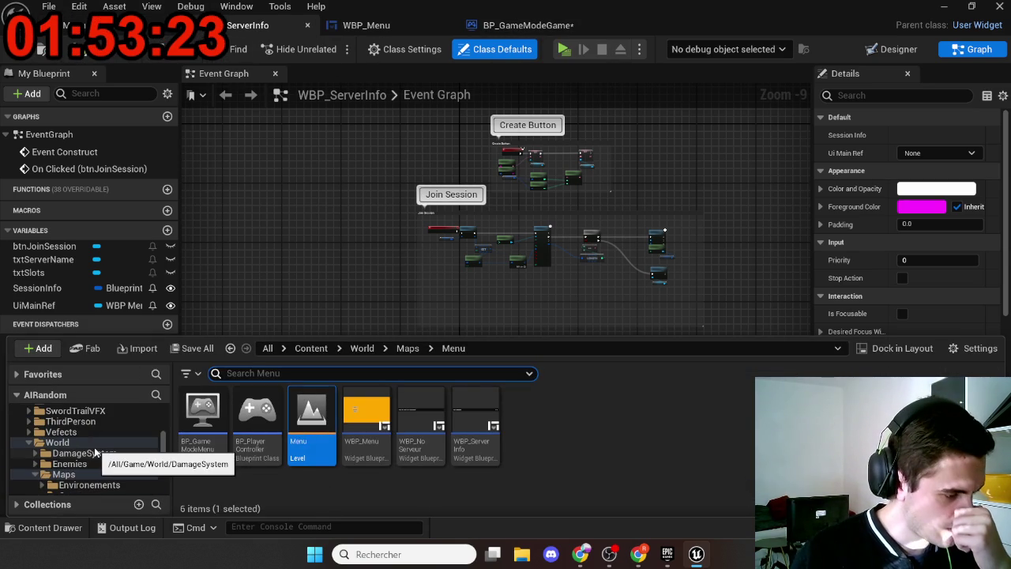
pyautogui.click(79, 412)
pyautogui.click(76, 421)
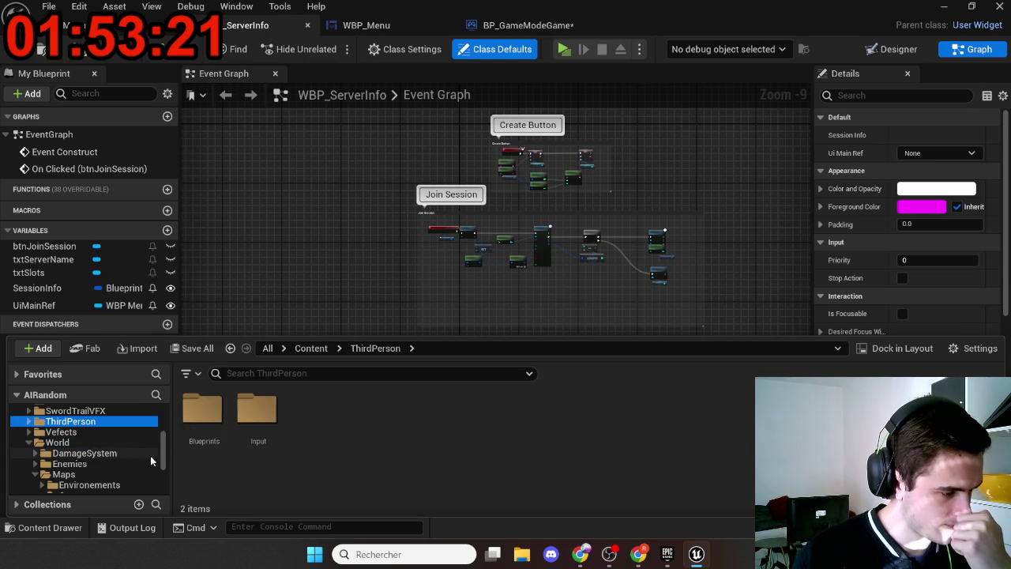
pyautogui.scroll(3, 134, 466)
pyautogui.doubleClick(202, 412)
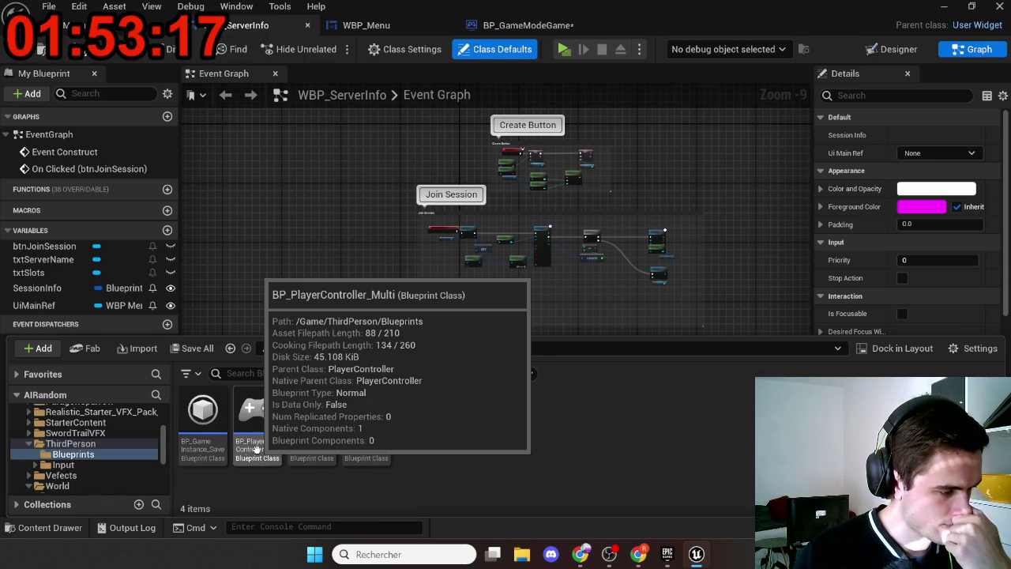
pyautogui.doubleClick(256, 448)
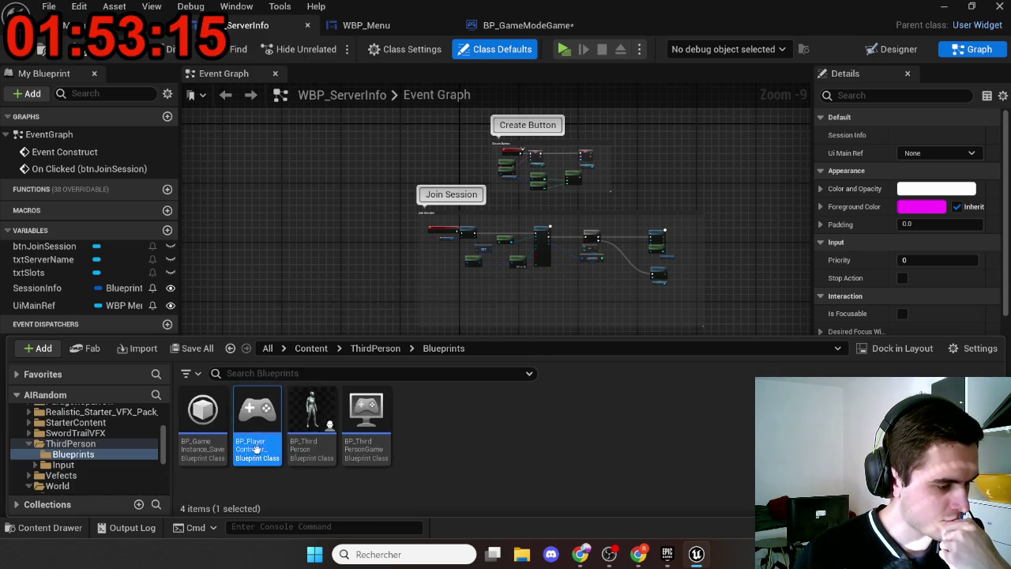
pyautogui.scroll(-9, 433, 286)
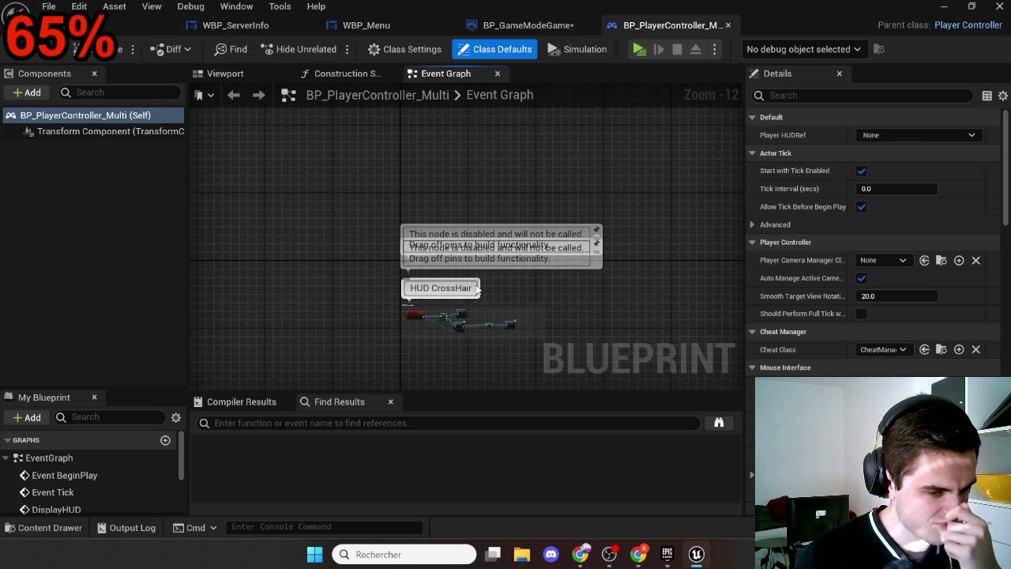
# Frame the HUD CrossHair nodes and view the controller's class defaults, then return to the Menu level
pyautogui.scroll(6, 477, 289)
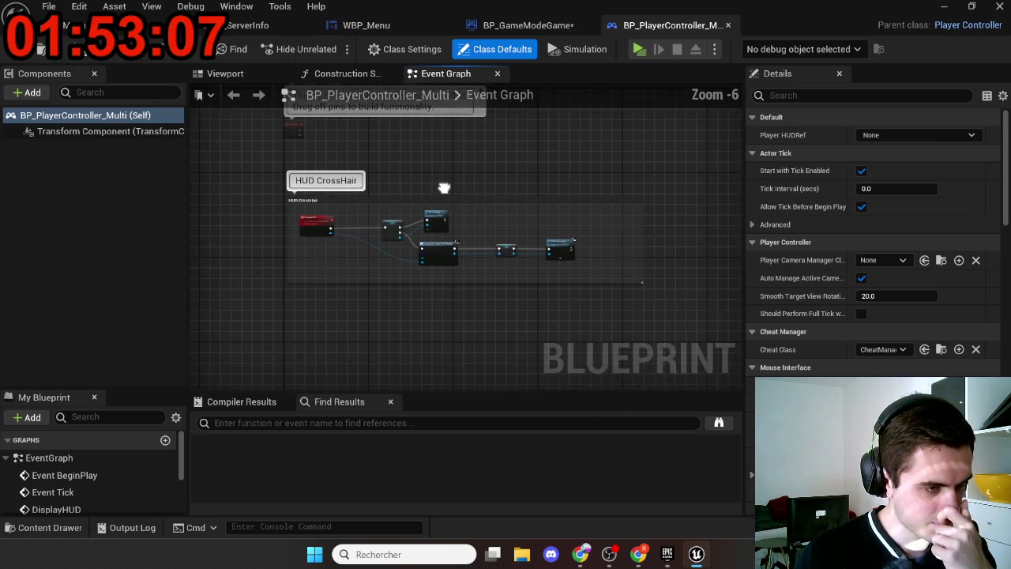
pyautogui.moveTo(444, 188); pyautogui.dragTo(439, 170)
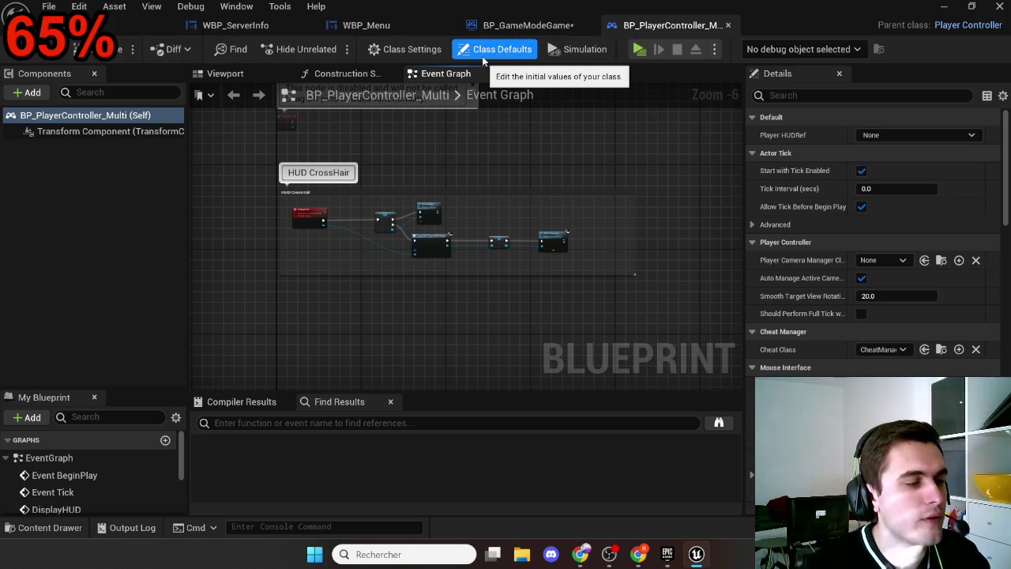
pyautogui.click(483, 57)
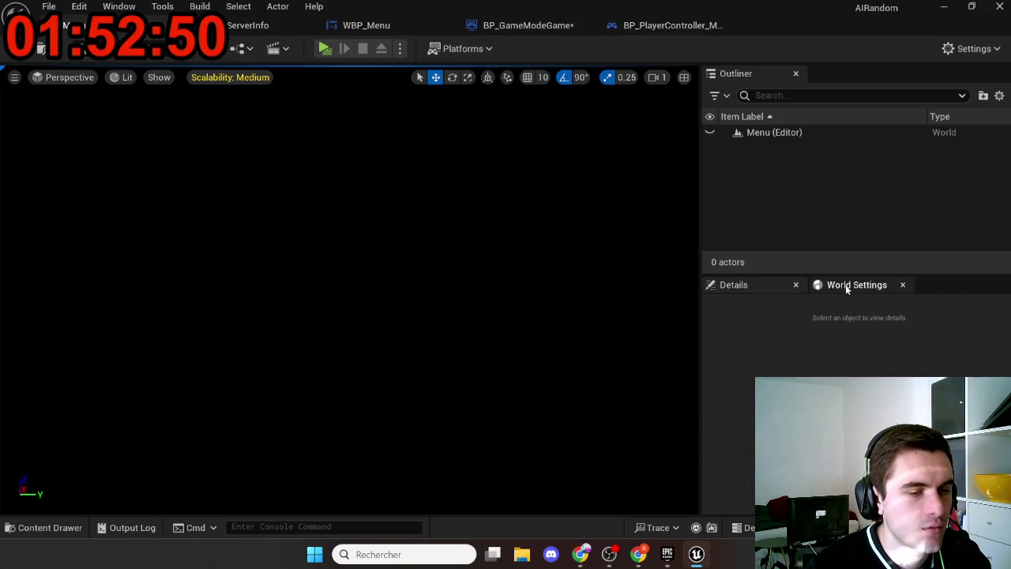
pyautogui.click(845, 284)
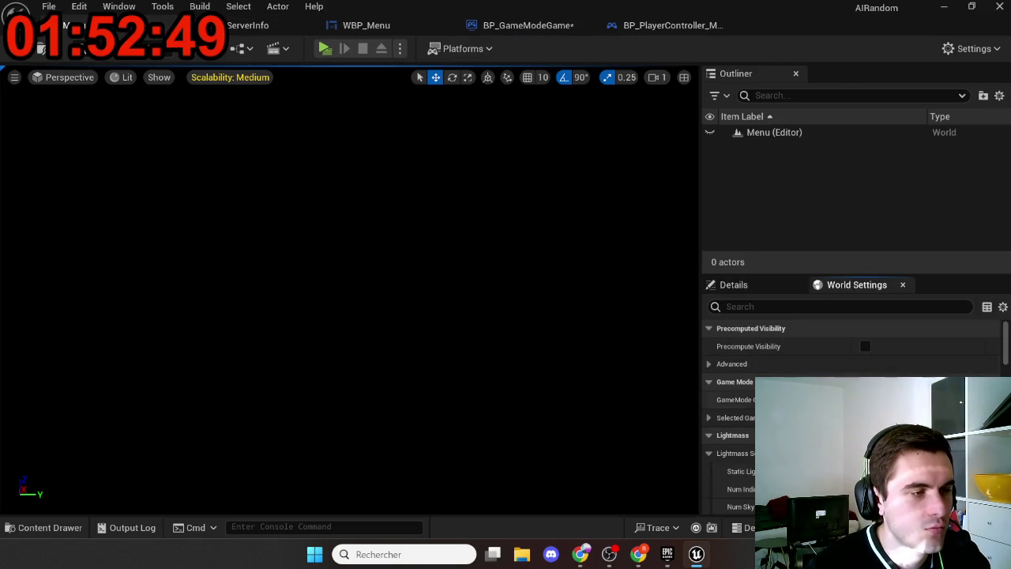
# Open BP_GameModeMenu from Maps/Menu, stop the running preview, and switch to its class defaults
pyautogui.hotkey('ctrl', 'space')
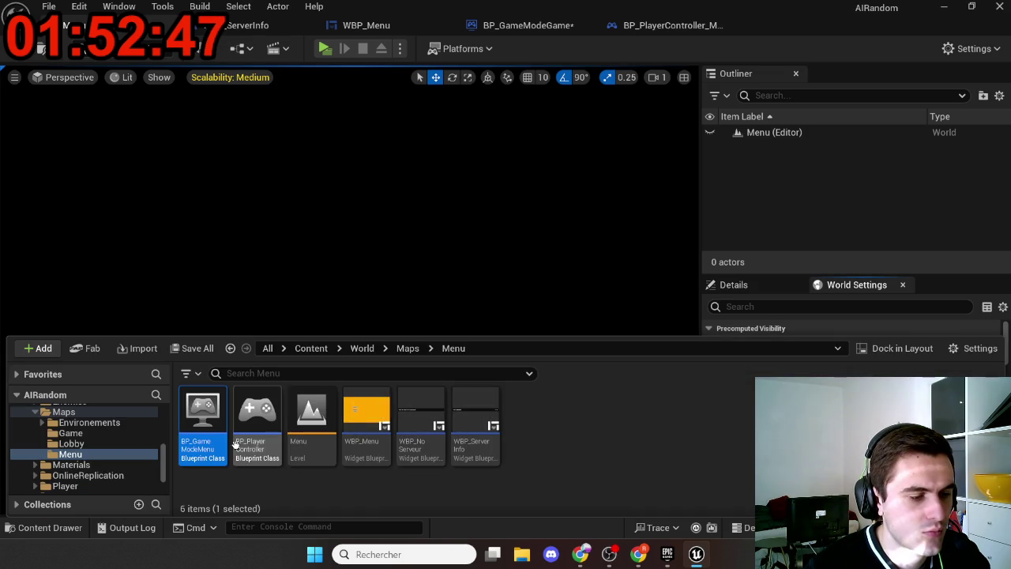
pyautogui.doubleClick(211, 431)
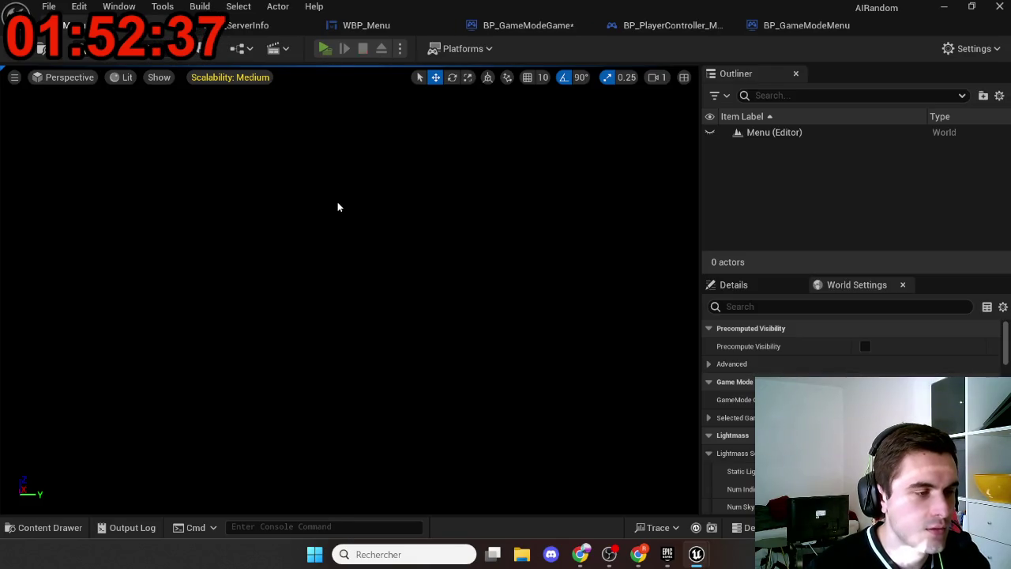
pyautogui.click(559, 228)
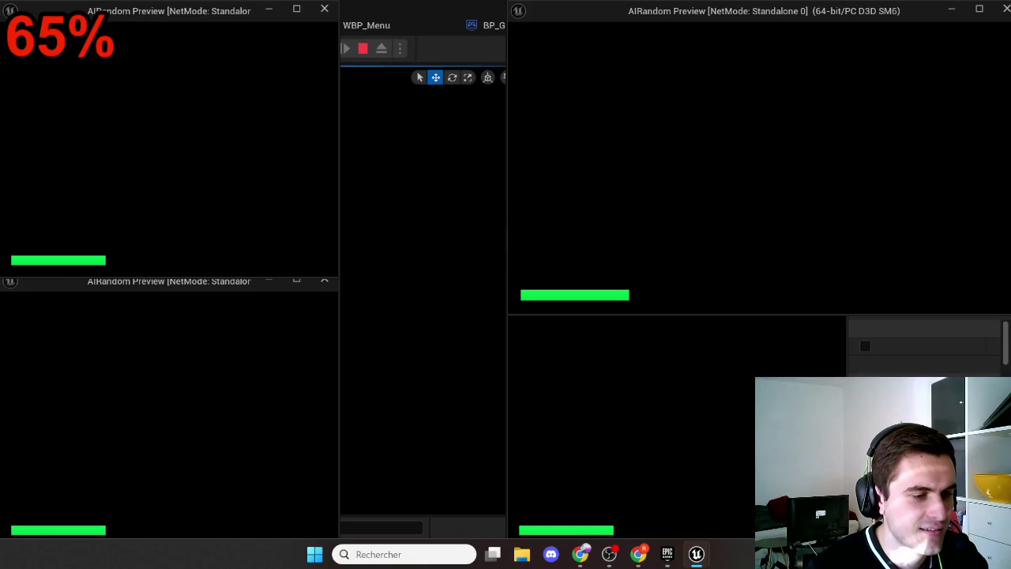
pyautogui.press('Escape')
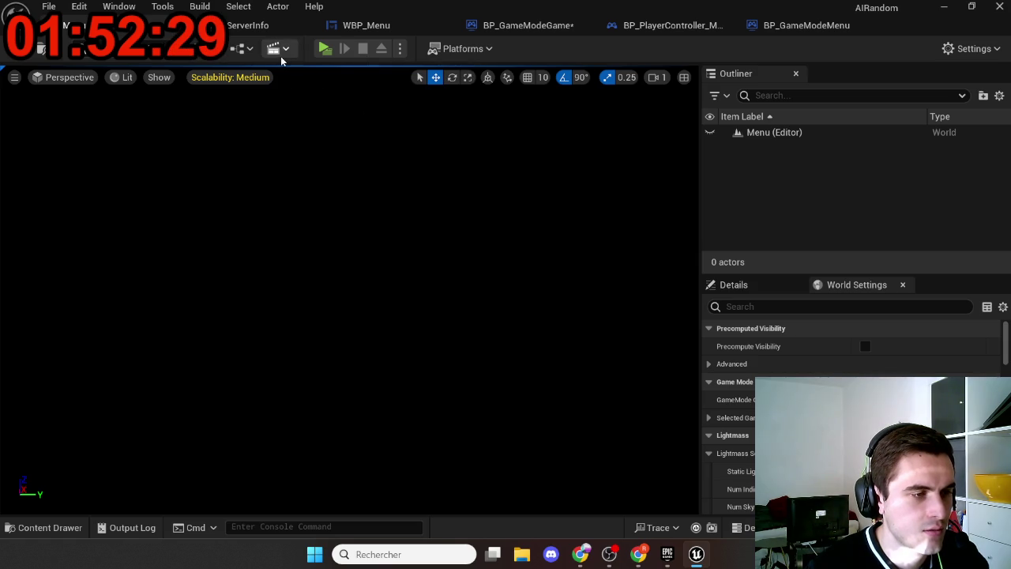
pyautogui.click(764, 27)
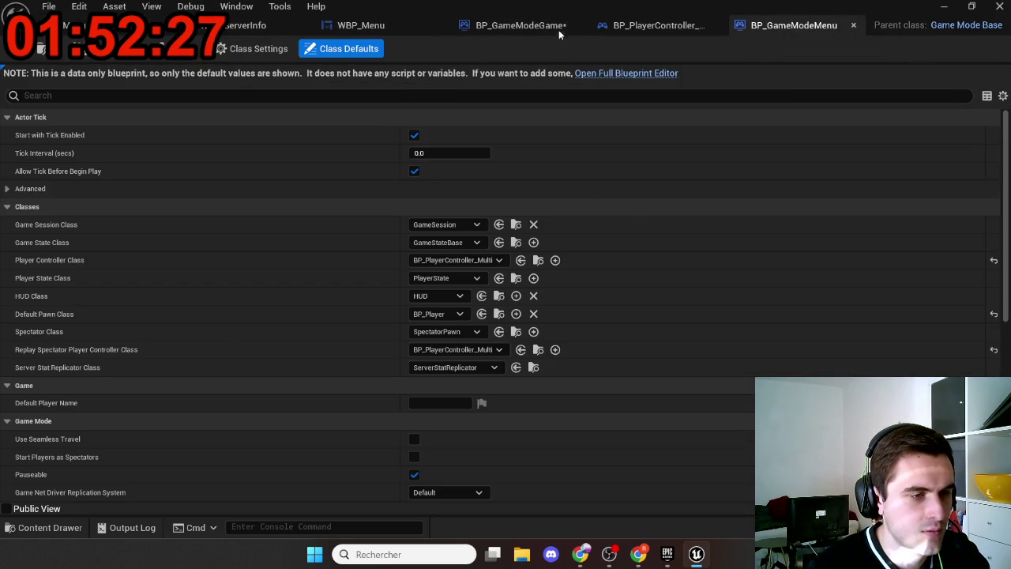
# Set BP_GameModeMenu's Player Controller Class to BP_PlayerControllerMenu and save it
pyautogui.click(494, 263)
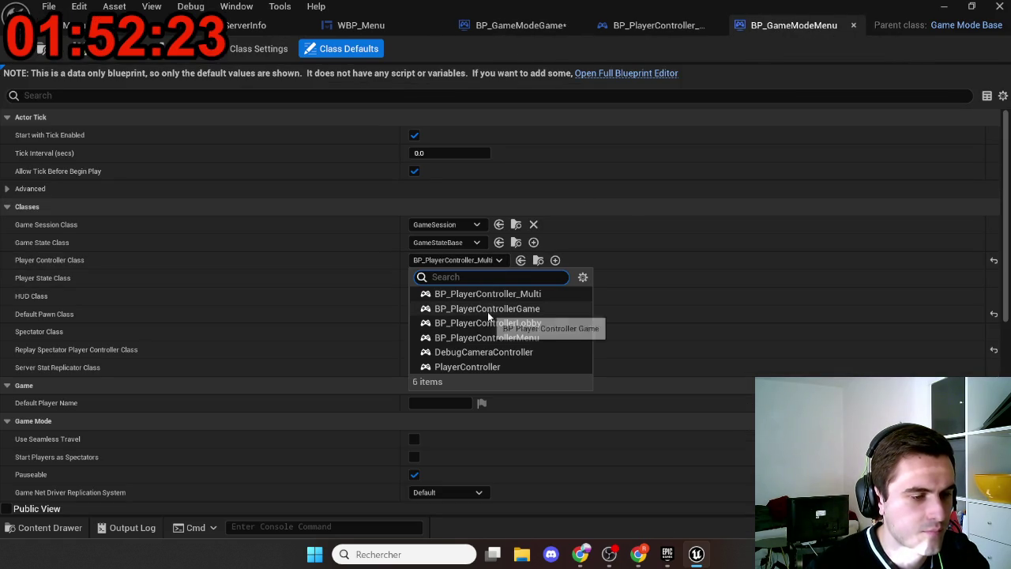
pyautogui.click(486, 337)
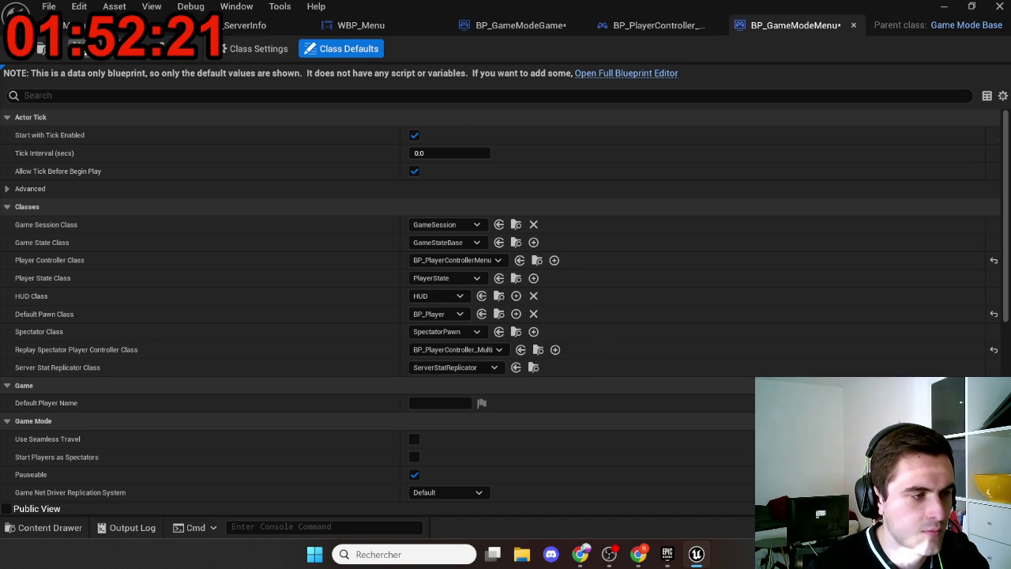
pyautogui.hotkey('ctrl', 's')
# In the four-player preview, host with CreateSession in one window and FindSession in the other three
pyautogui.click(75, 25)
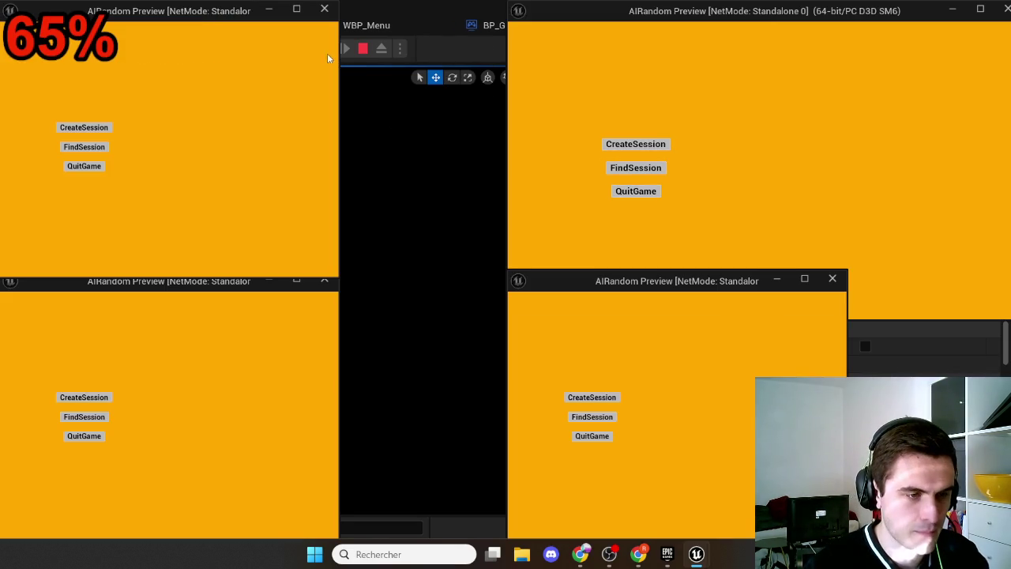
pyautogui.click(636, 144)
pyautogui.click(579, 418)
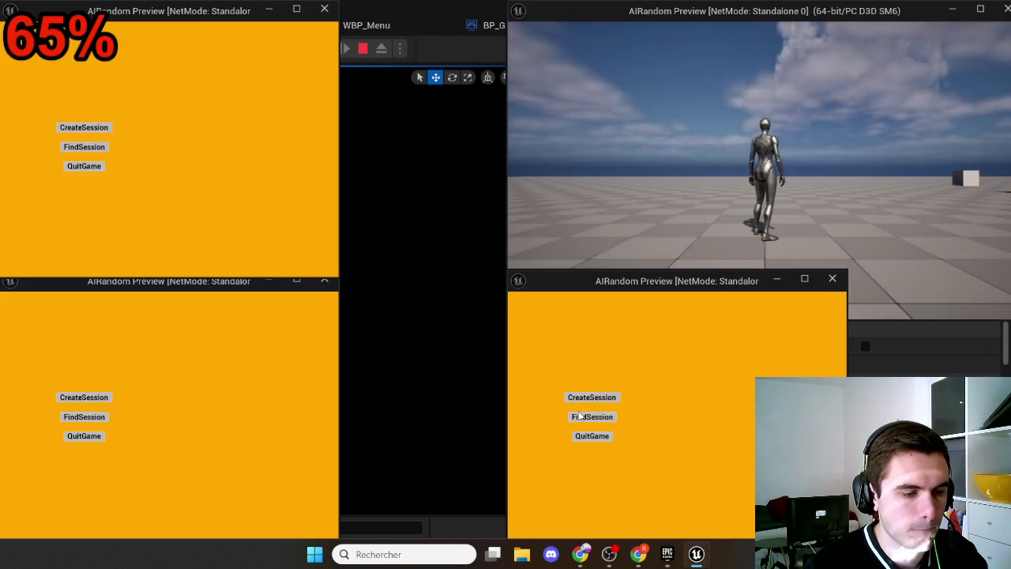
pyautogui.click(83, 417)
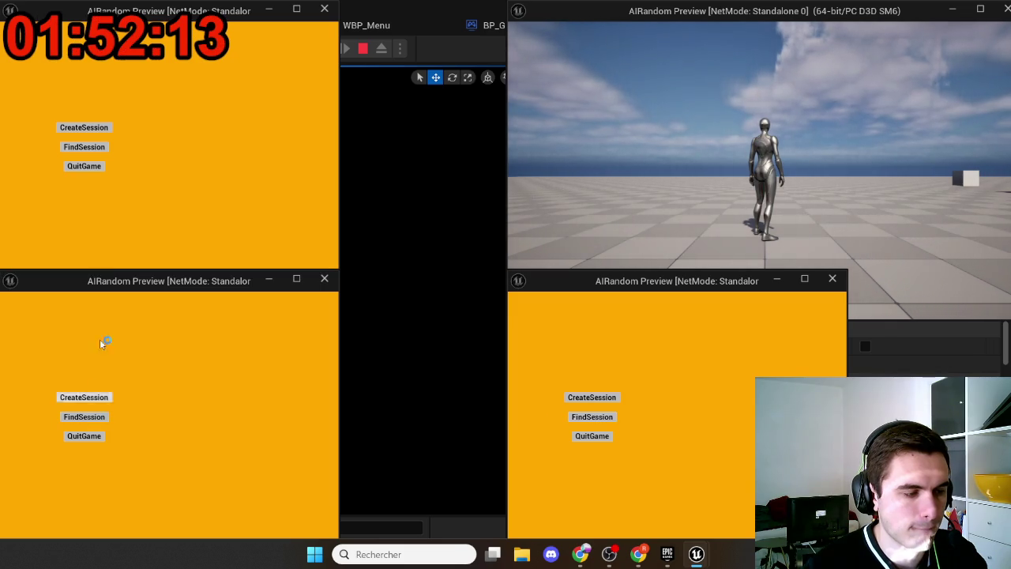
pyautogui.click(84, 154)
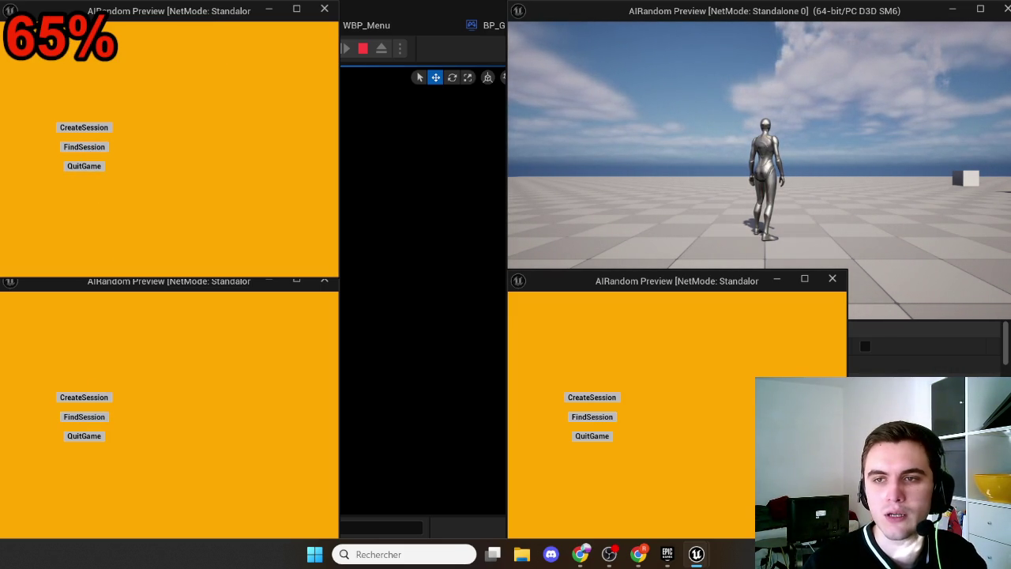
pyautogui.click(639, 553)
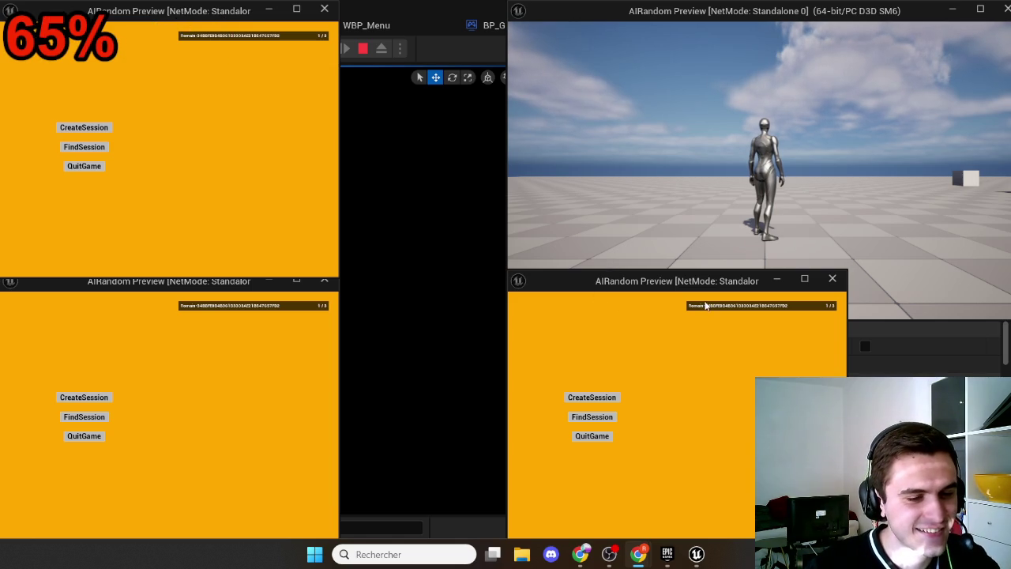
pyautogui.click(270, 309)
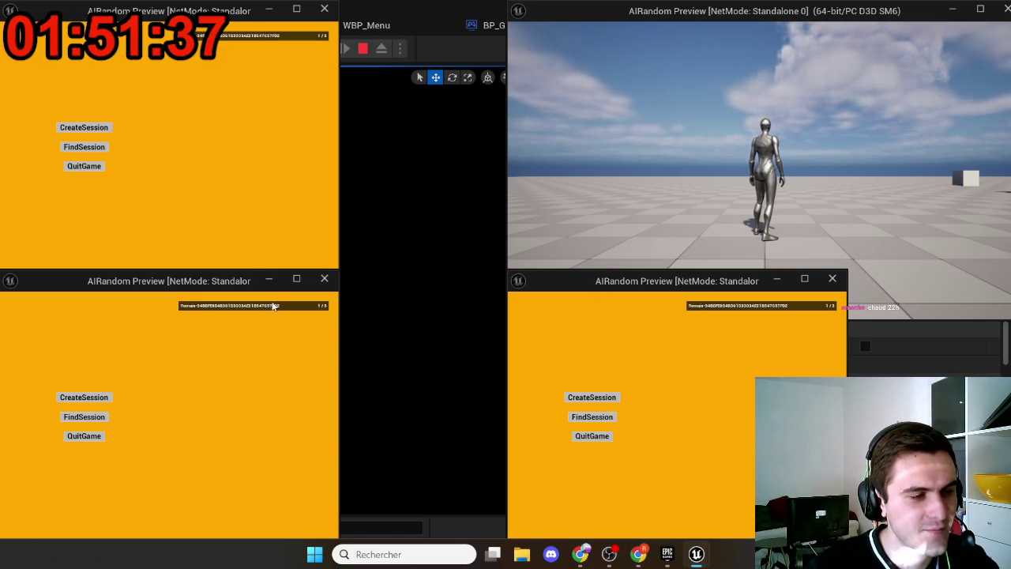
# Join the hosted session from the top-left client window, then release the mouse from the game
pyautogui.click(259, 39)
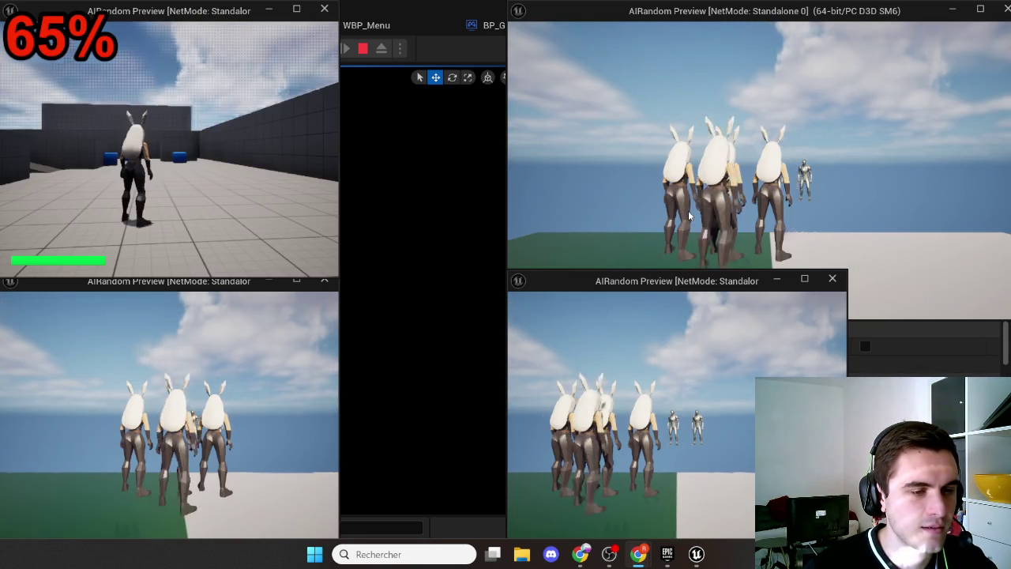
pyautogui.click(688, 210)
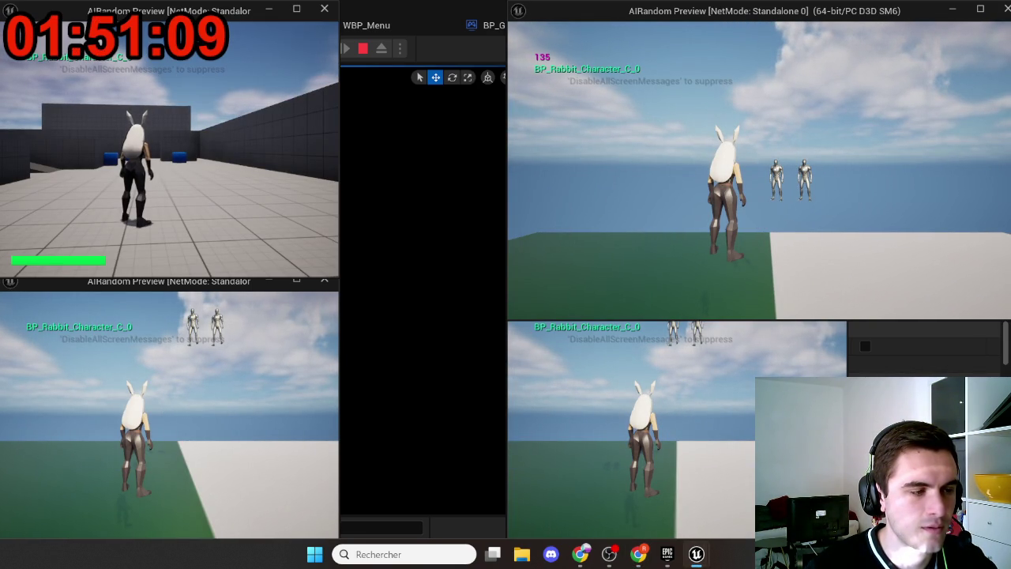
pyautogui.press('super')
pyautogui.press('super')
# Stop play, set BP_GameModeGame's Player Controller Class to BP_PlayerController_Multi, then compile and save
pyautogui.press('Escape')
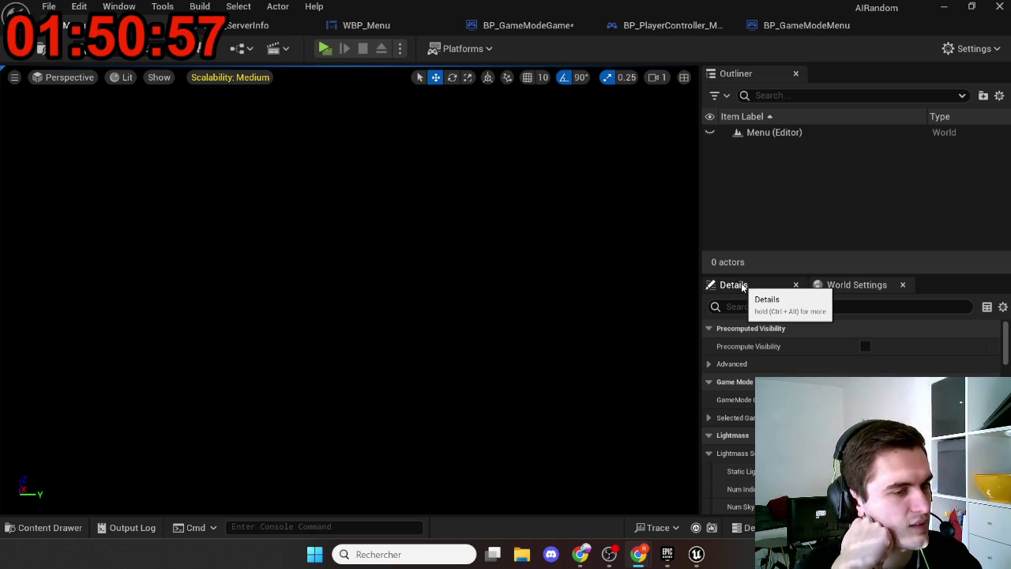
pyautogui.click(549, 26)
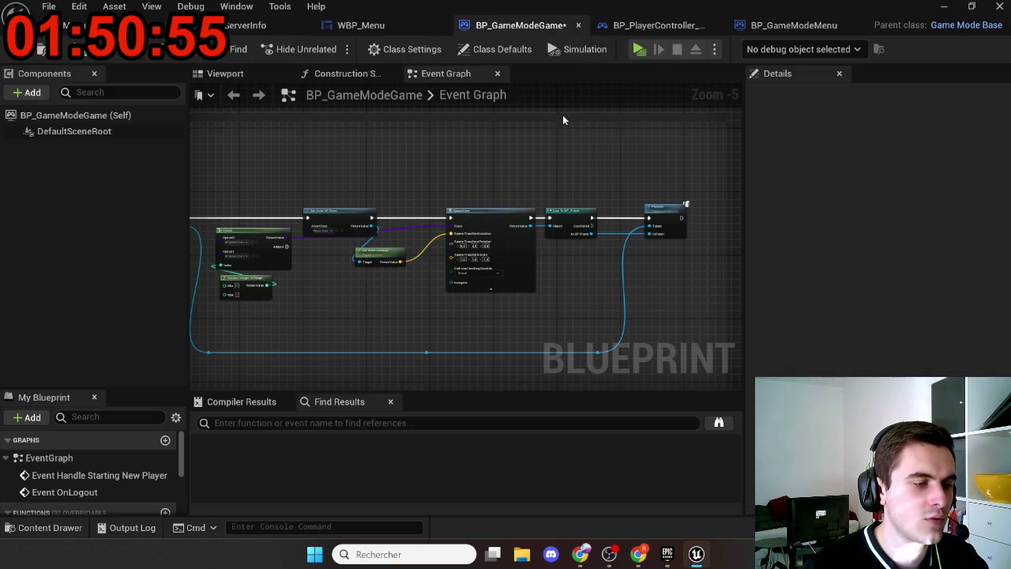
pyautogui.click(494, 49)
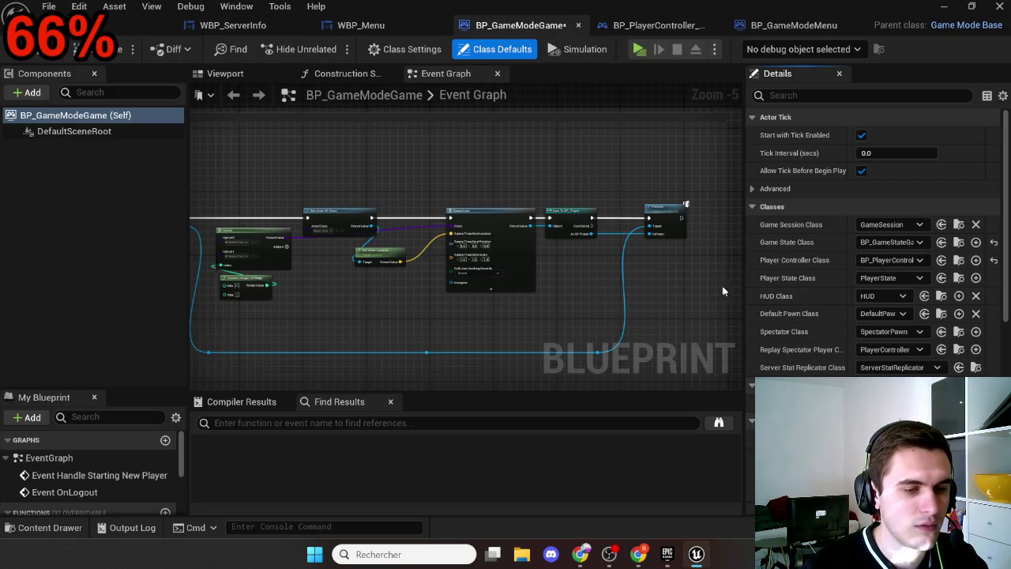
pyautogui.click(890, 261)
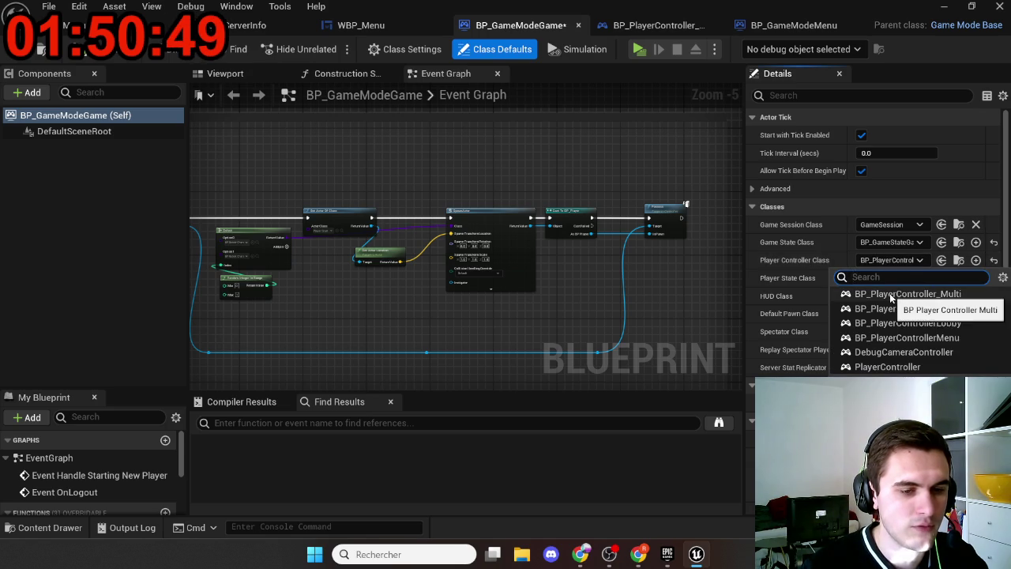
pyautogui.click(890, 294)
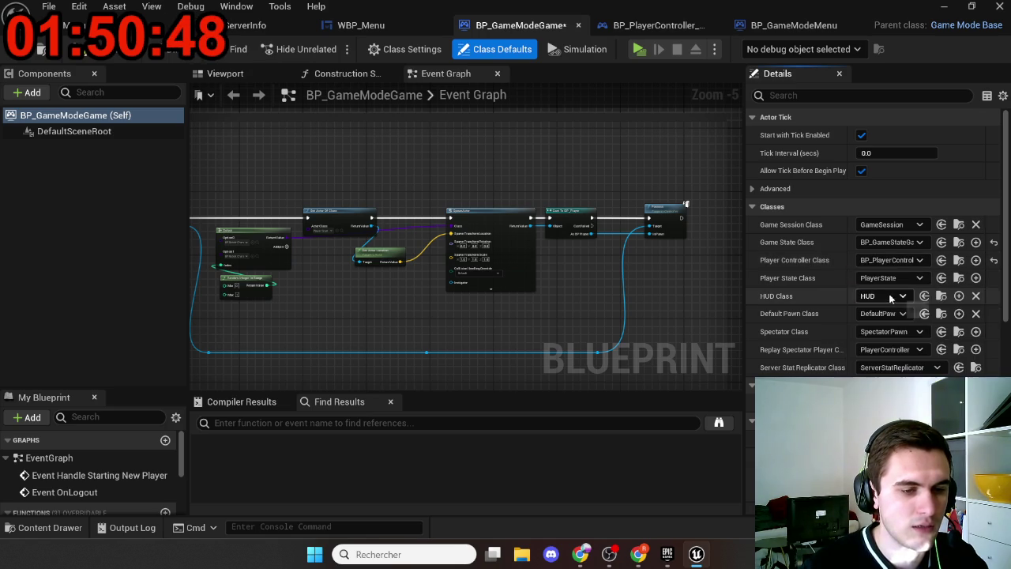
pyautogui.click(83, 55)
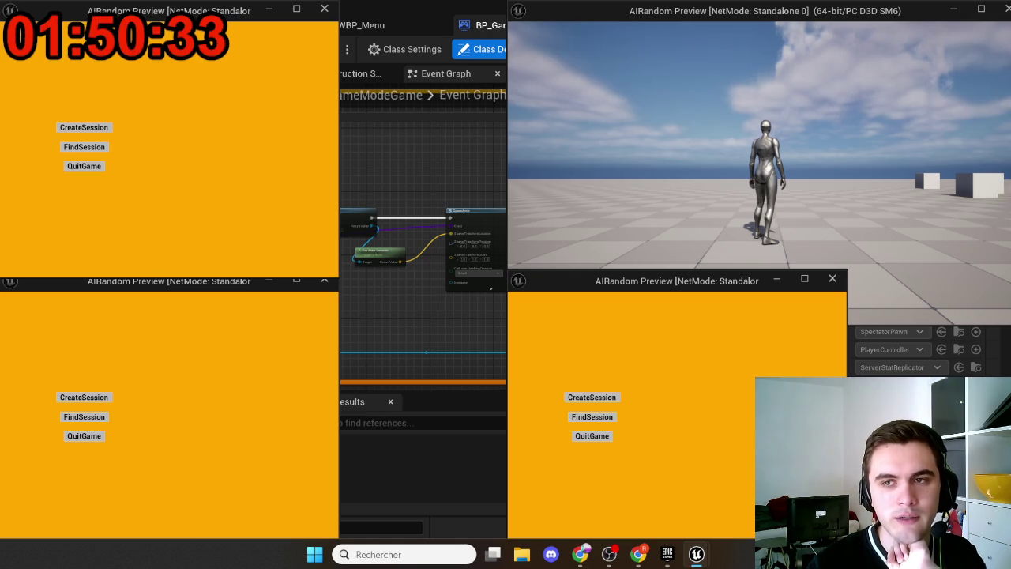
# Find and join the session from each client window, check the spawned rabbits, then stop play with Esc
pyautogui.click(754, 325)
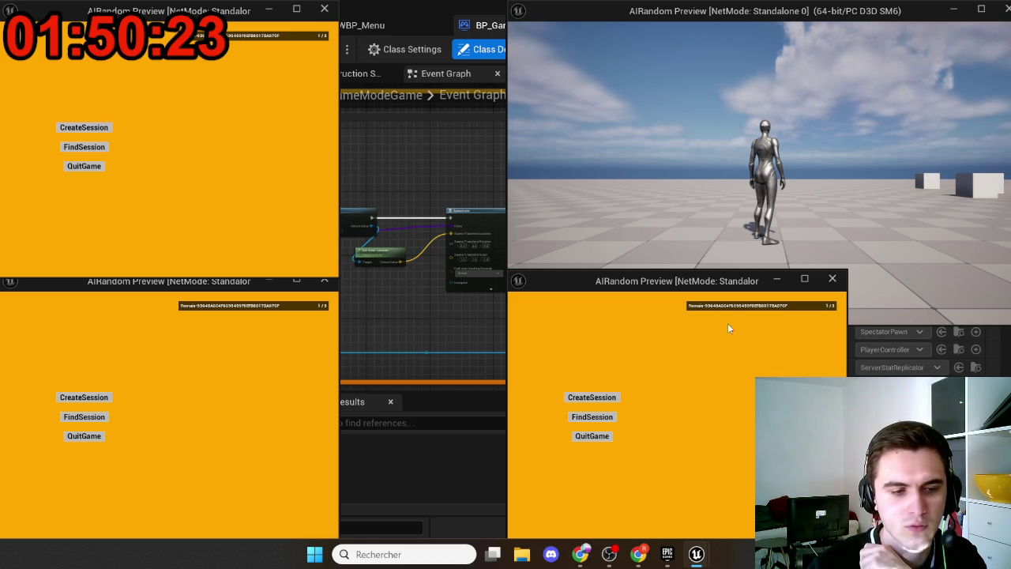
pyautogui.click(263, 308)
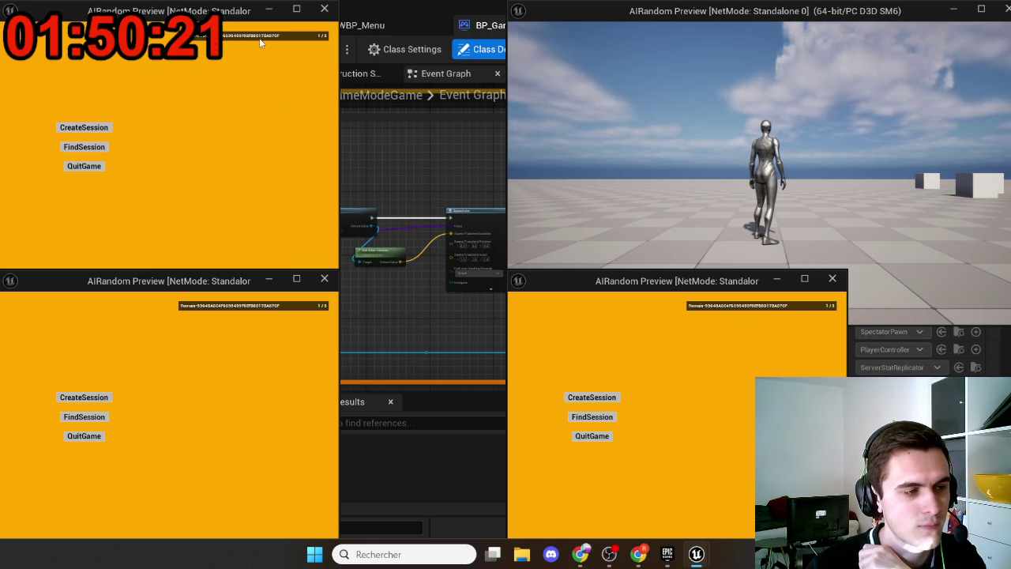
pyautogui.click(261, 41)
pyautogui.click(849, 204)
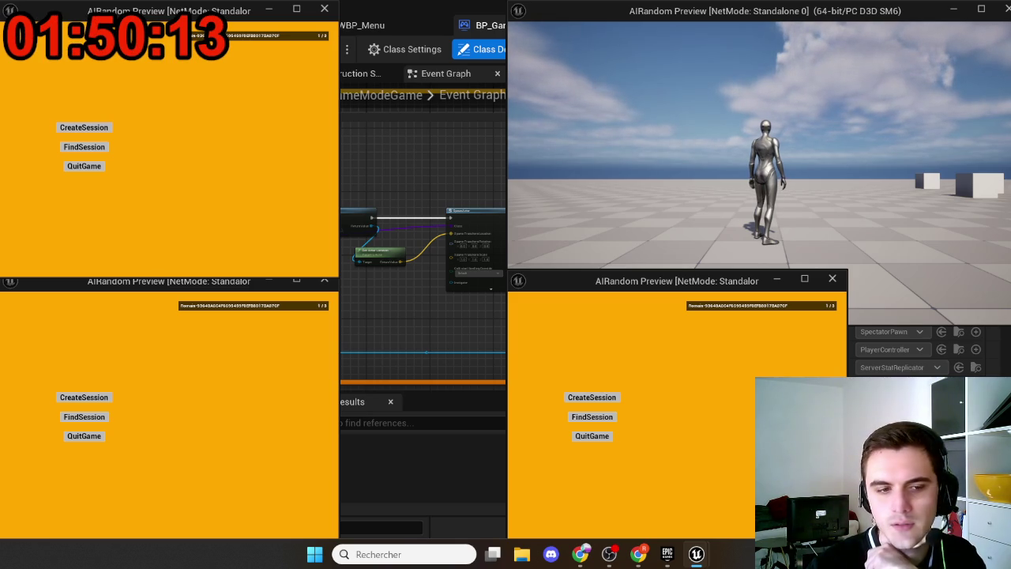
pyautogui.click(722, 305)
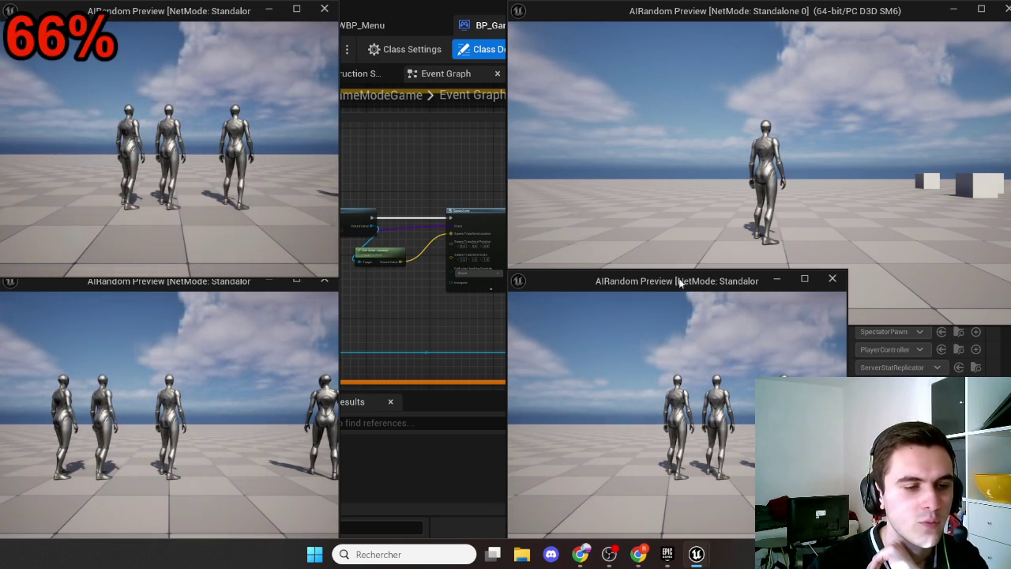
pyautogui.click(677, 260)
pyautogui.moveTo(758, 173)
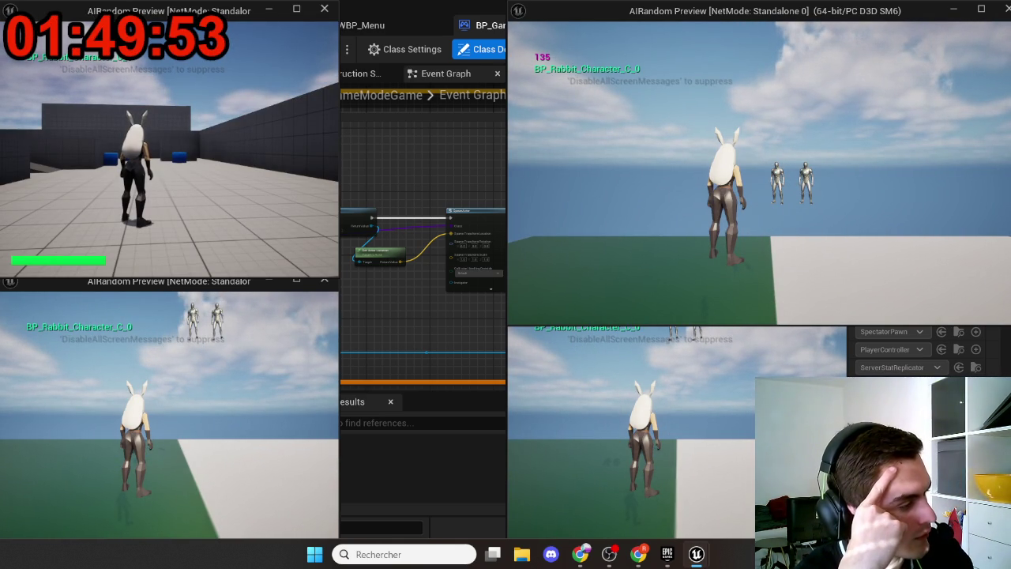
pyautogui.press('Escape')
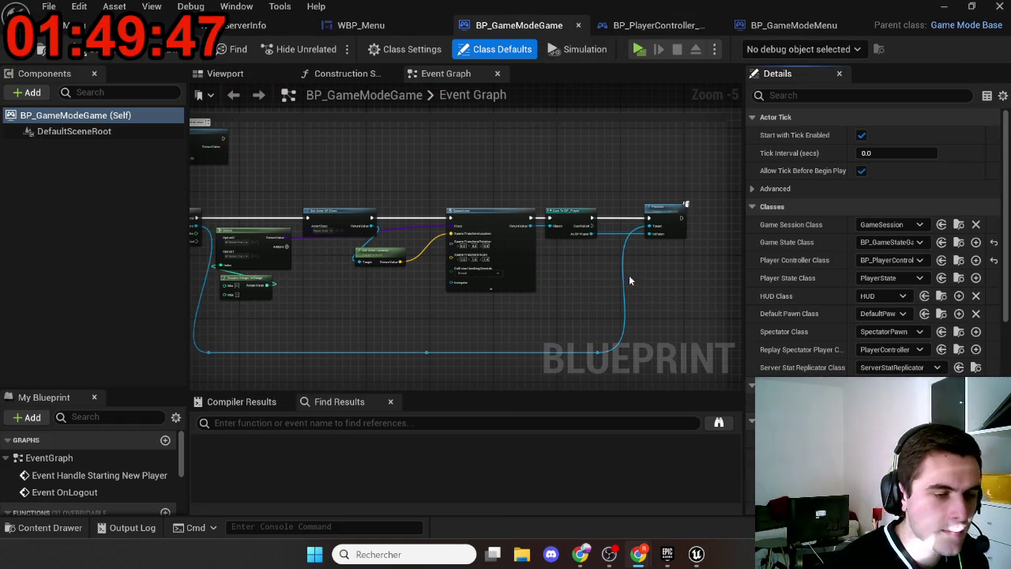
# Find BP_PlayerController in ThirdPerson/Blueprints via the Content Drawer, then return to the Content folder
pyautogui.moveTo(582, 300); pyautogui.dragTo(537, 307)
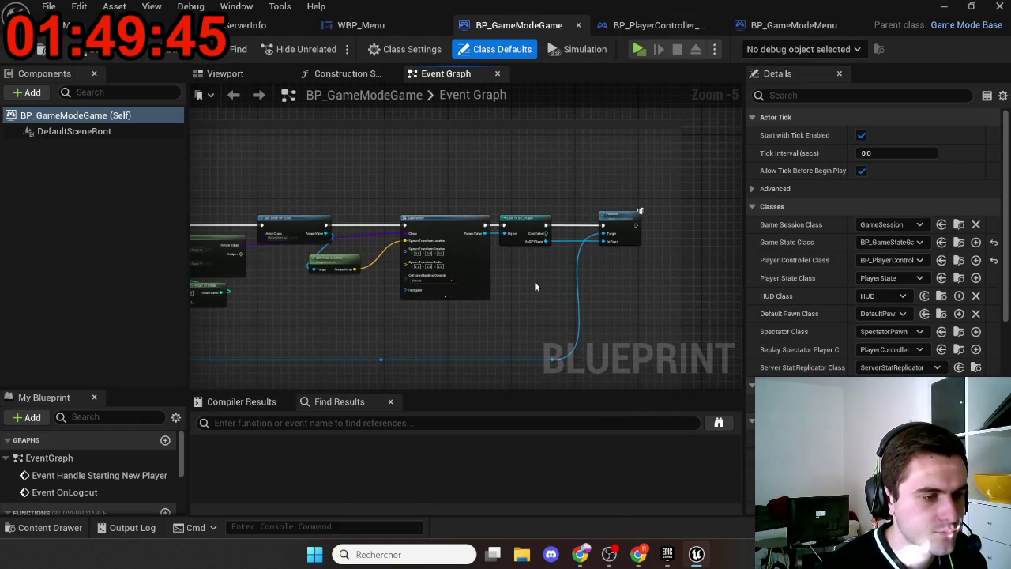
pyautogui.hotkey('ctrl', 'space')
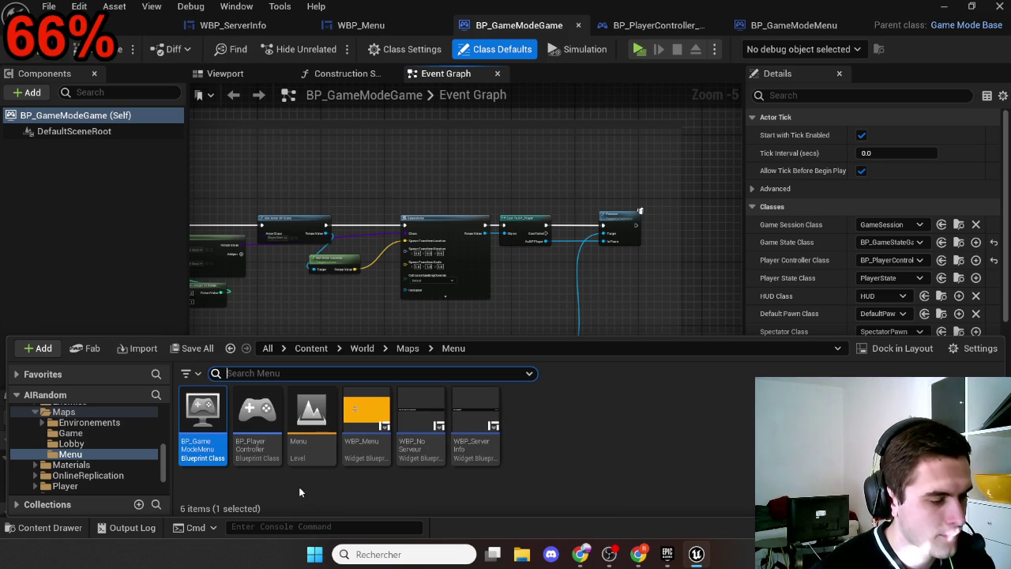
pyautogui.hotkey('alt', 'Left')
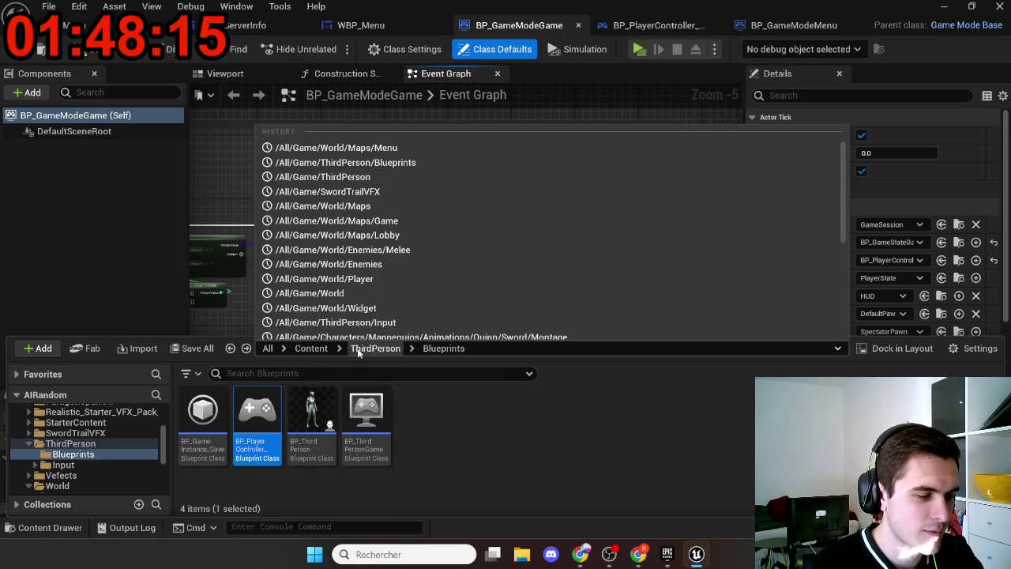
pyautogui.click(310, 348)
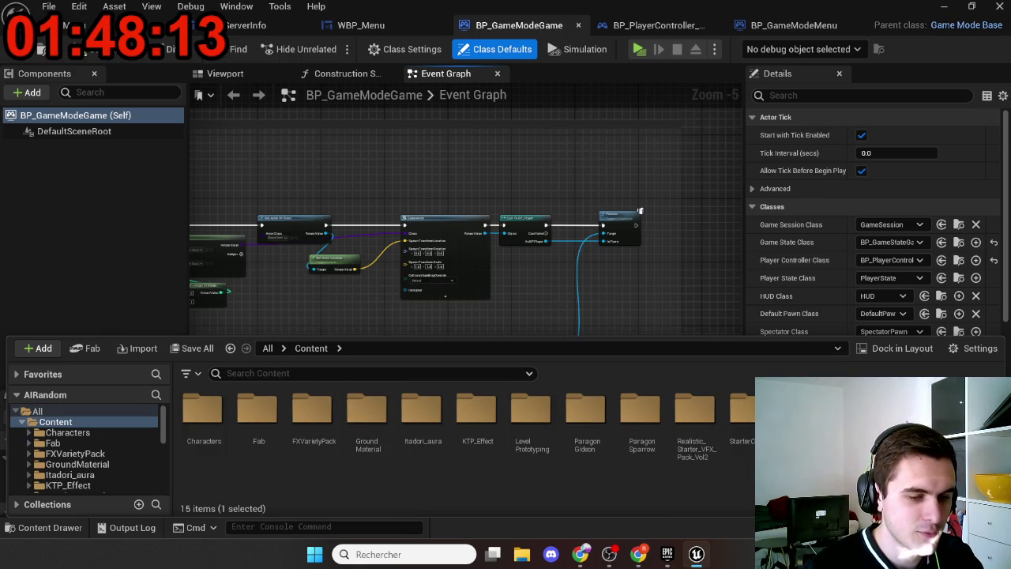
# Paste a copy of the player controller into World/Maps/Menu and name it BP_PlayerController_Menu
pyautogui.click(57, 452)
pyautogui.doubleClick(316, 410)
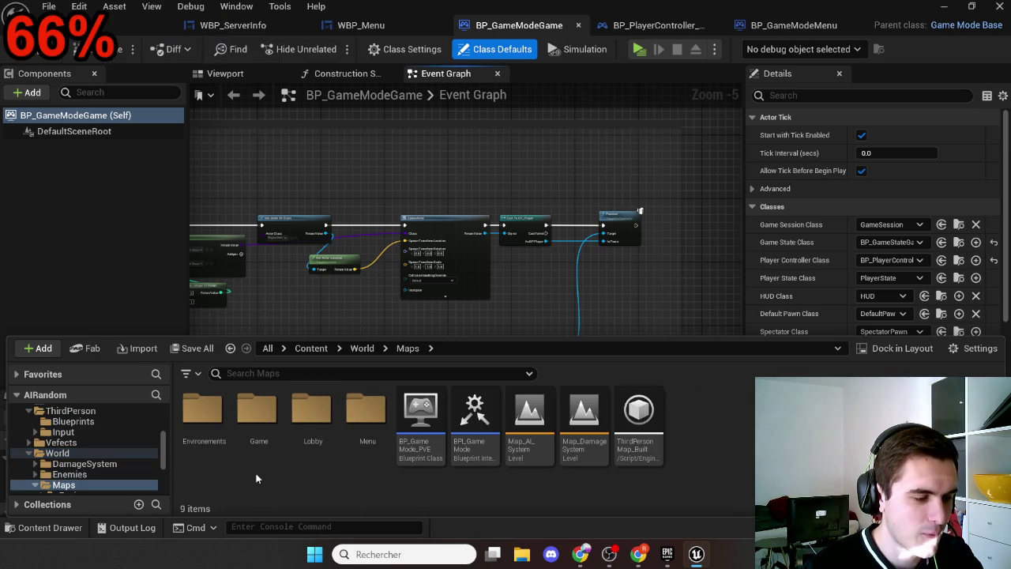
pyautogui.doubleClick(365, 410)
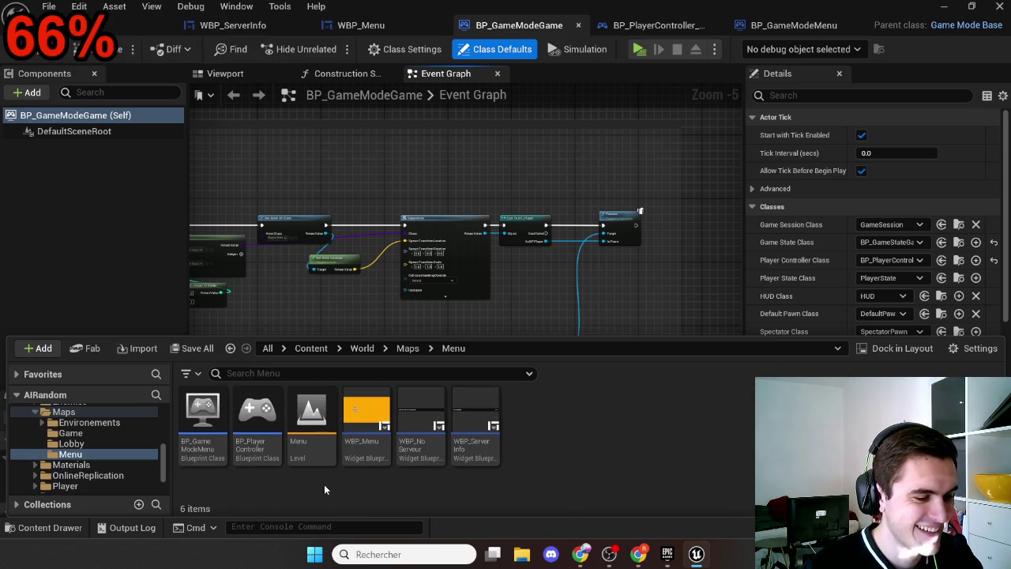
pyautogui.hotkey('ctrl', 'v')
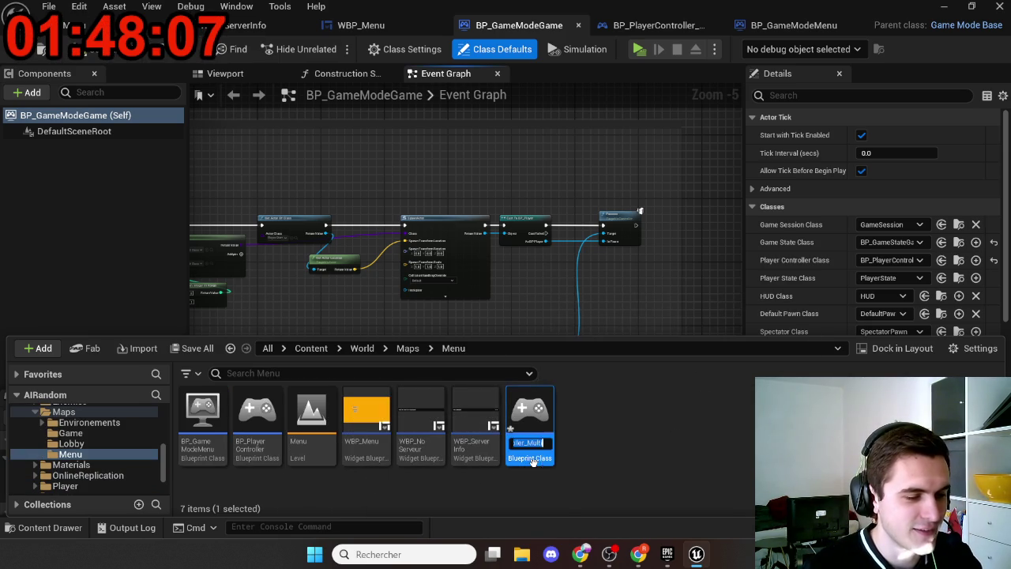
pyautogui.press('End')
pyautogui.write('_')
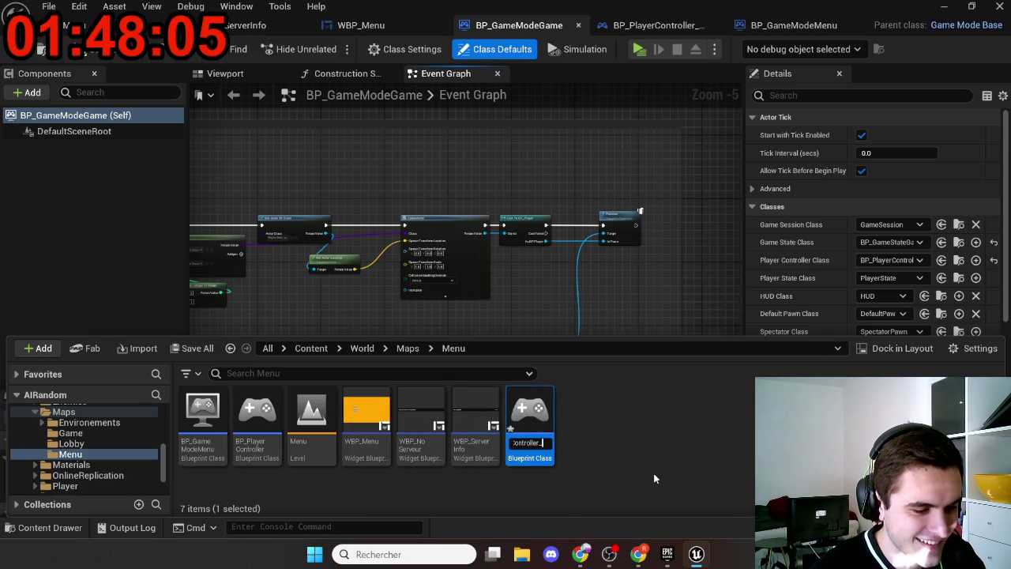
pyautogui.write('MuMenu')
pyautogui.press('Return')
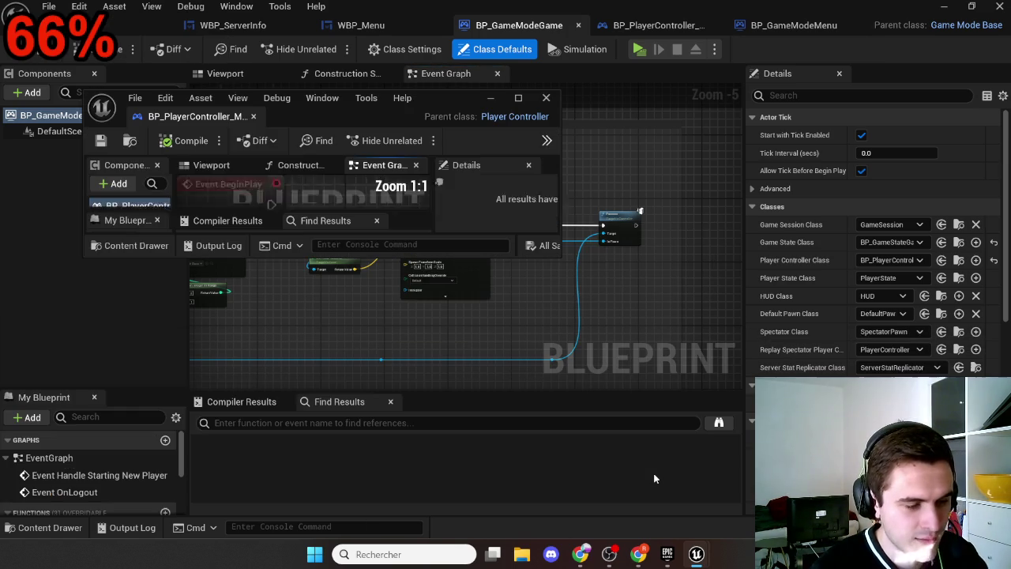
# Dock the new blueprint window and open the existing menu player controller blueprint
pyautogui.moveTo(196, 116)
pyautogui.mouseDown()
pyautogui.moveTo(695, 44)
pyautogui.moveTo(713, 28)
pyautogui.moveTo(809, 25)
pyautogui.mouseUp()
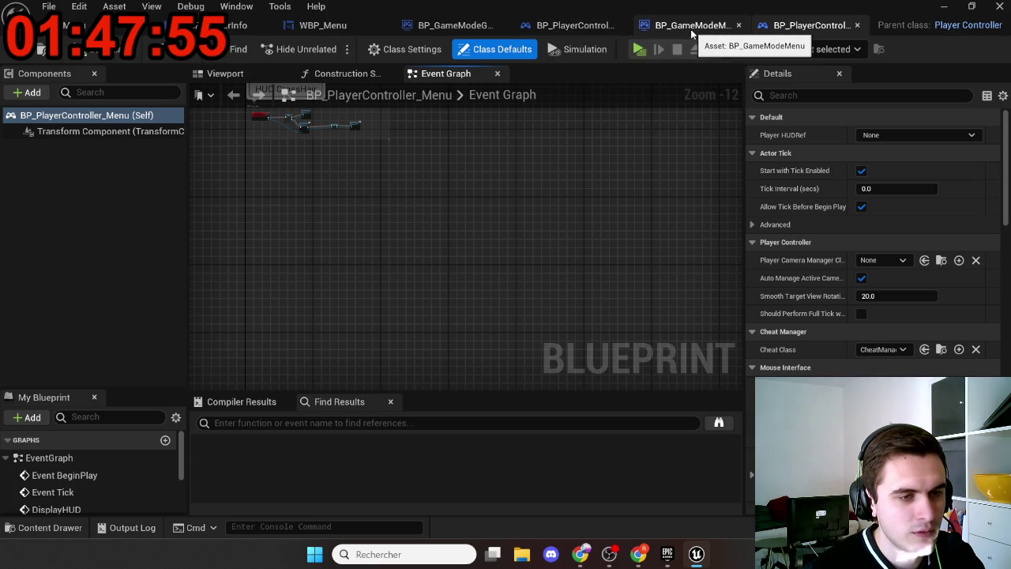
pyautogui.hotkey('ctrl', 'space')
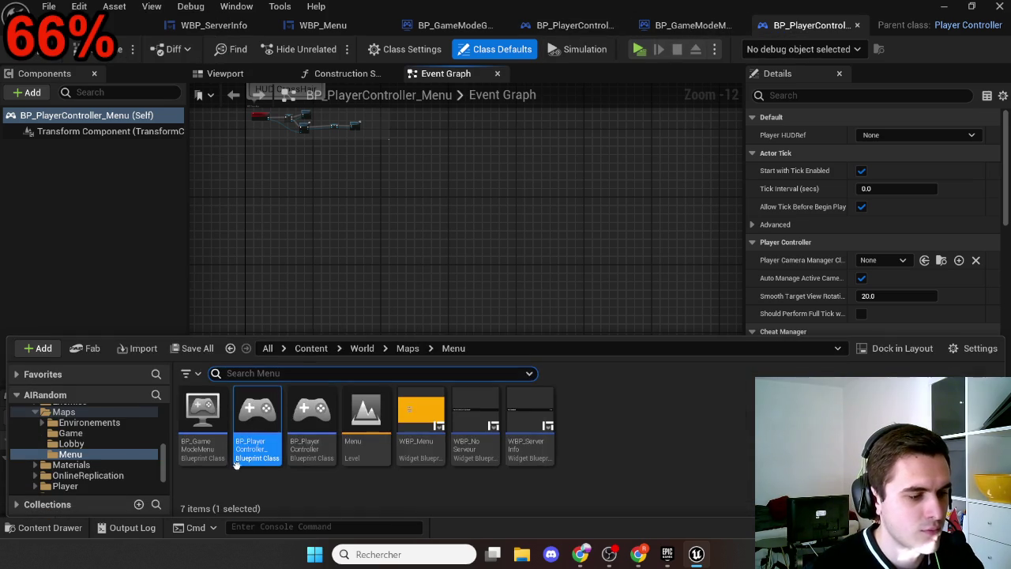
pyautogui.click(316, 445)
pyautogui.doubleClick(316, 445)
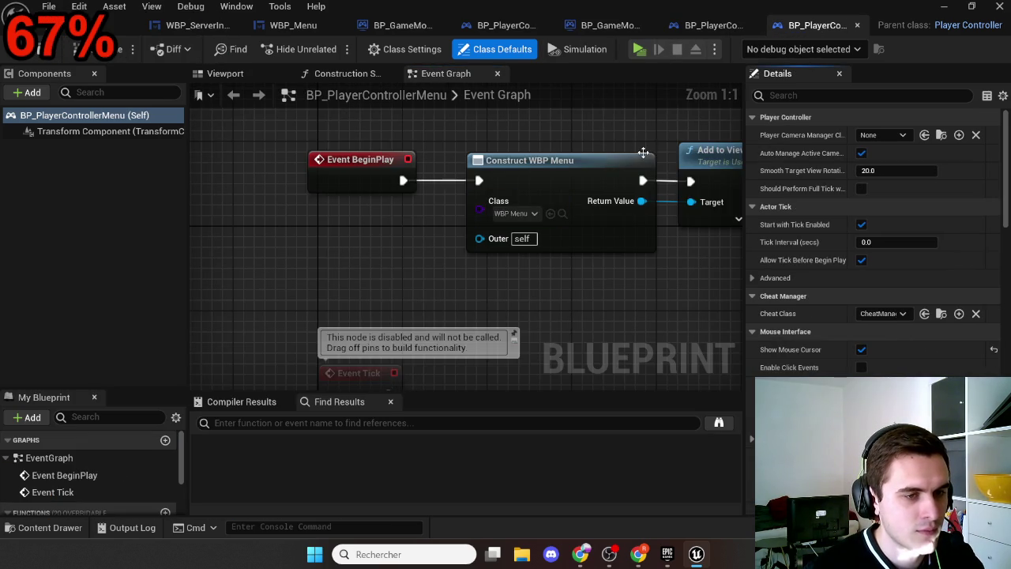
pyautogui.scroll(-5, 512, 293)
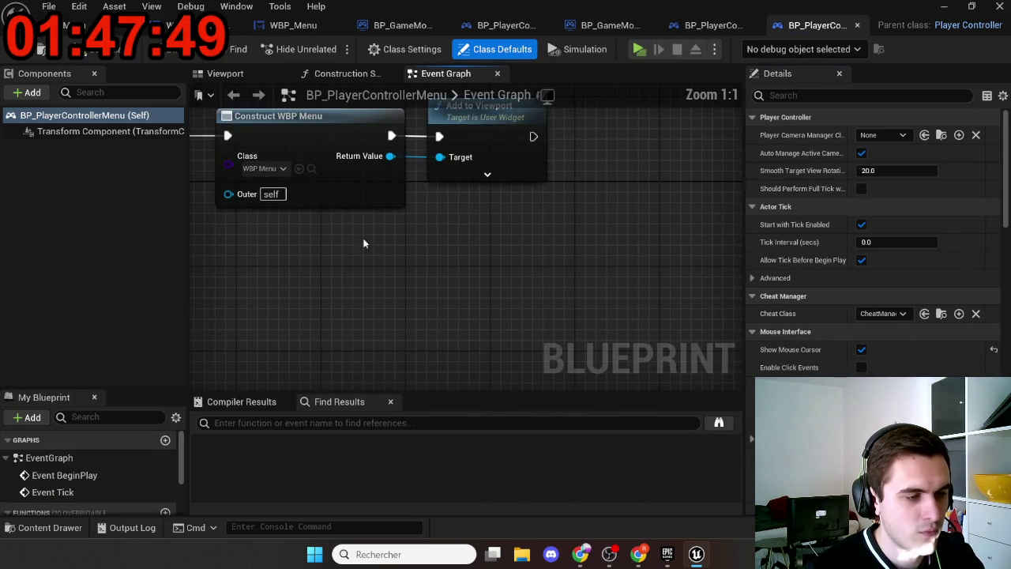
# Paste Construct WBP Menu and Add to Viewport, wire them to Event BeginPlay, and save
pyautogui.click(694, 28)
pyautogui.moveTo(581, 183)
pyautogui.mouseDown()
pyautogui.moveTo(537, 219)
pyautogui.moveTo(646, 318)
pyautogui.mouseUp()
pyautogui.scroll(9, 365, 225)
pyautogui.moveTo(343, 184)
pyautogui.mouseDown()
pyautogui.moveTo(548, 316)
pyautogui.moveTo(533, 298)
pyautogui.moveTo(489, 320)
pyautogui.mouseUp()
pyautogui.hotkey('ctrl', 'v')
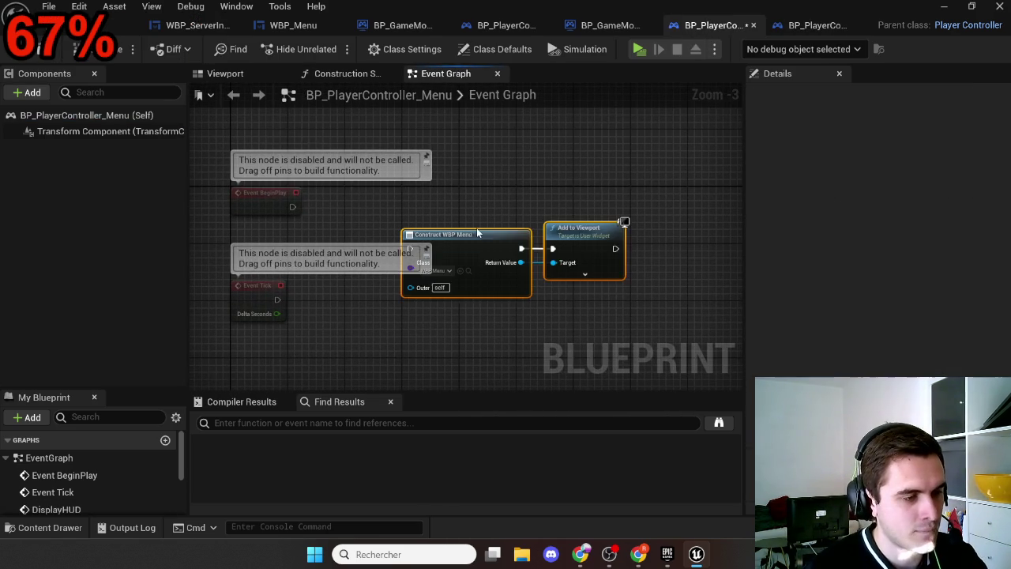
pyautogui.moveTo(464, 241); pyautogui.dragTo(442, 203)
pyautogui.moveTo(281, 202); pyautogui.dragTo(393, 208)
pyautogui.scroll(-2, 431, 276)
pyautogui.scroll(-1, 412, 296)
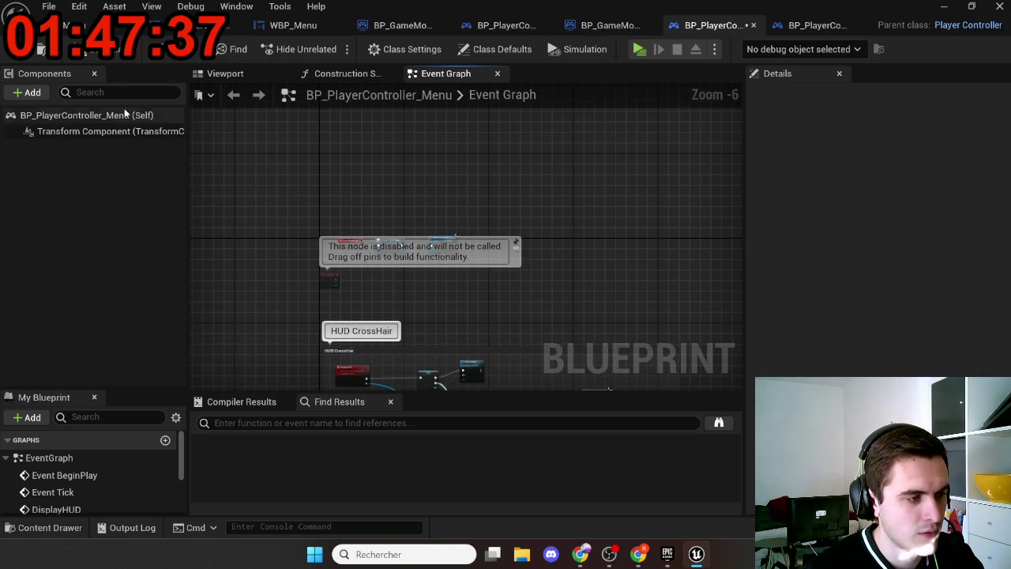
pyautogui.hotkey('ctrl', 's')
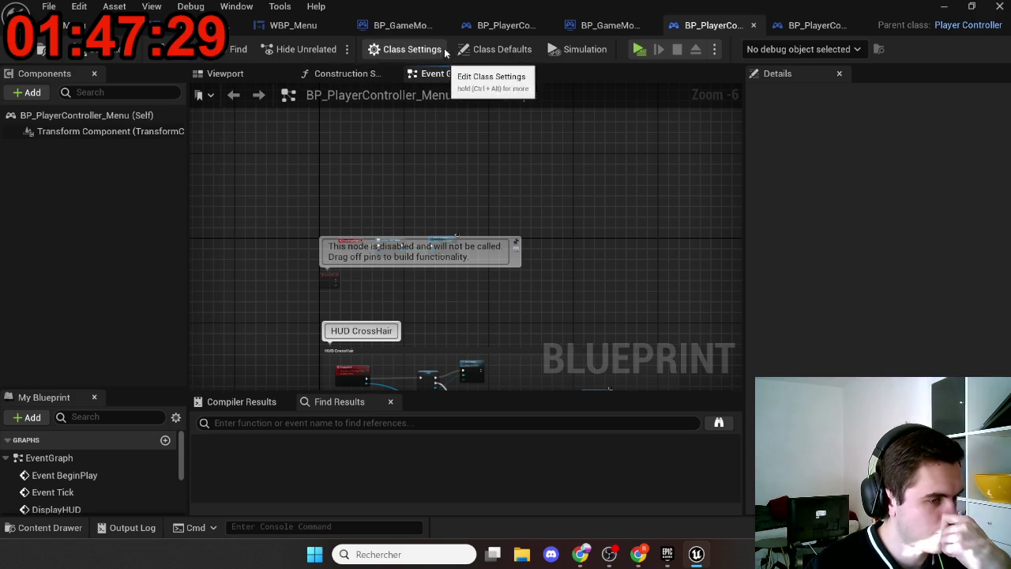
# Enable Show Mouse Cursor in Class Defaults and launch a multiplayer test play
pyautogui.click(481, 49)
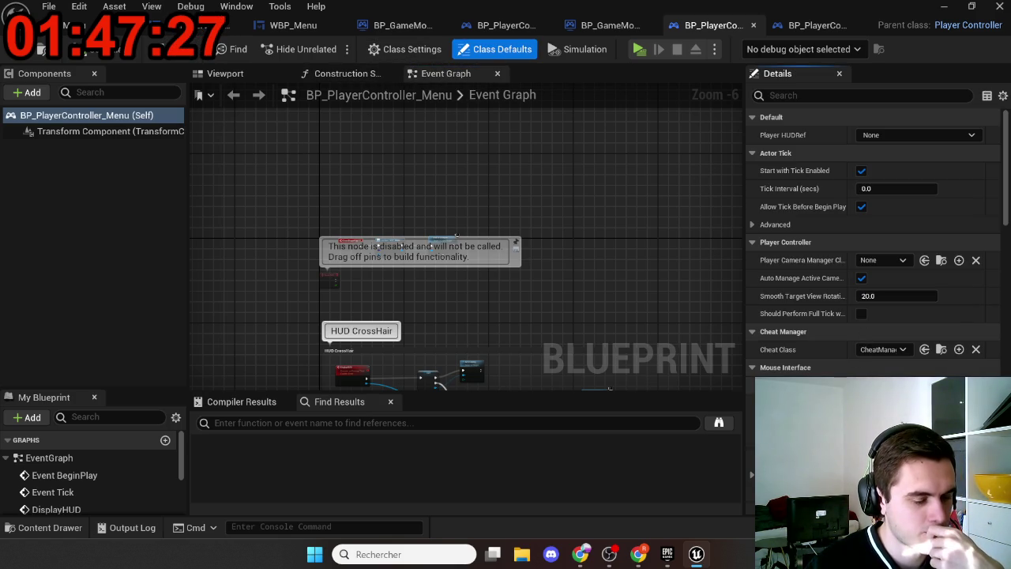
pyautogui.scroll(-1, 863, 372)
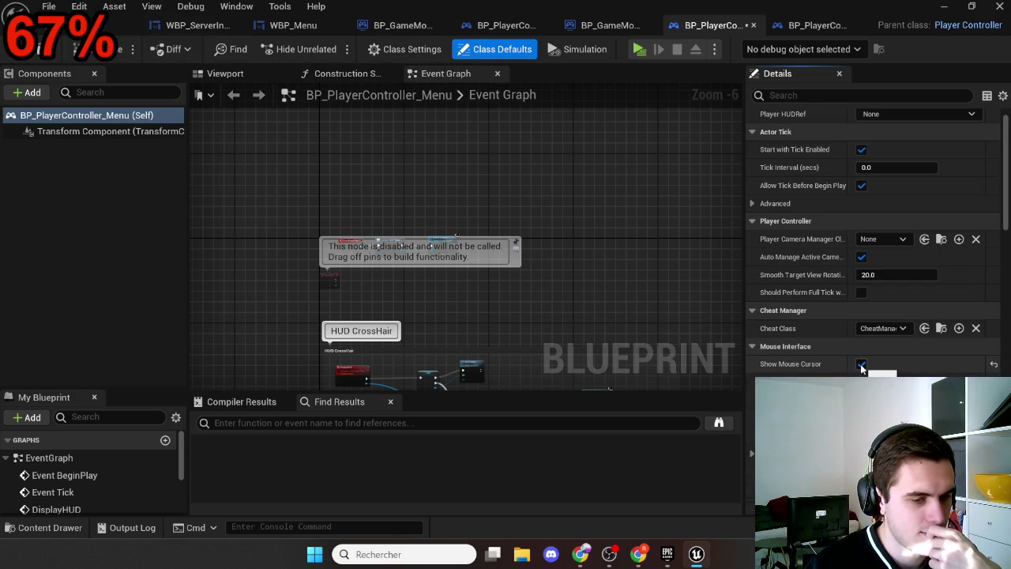
pyautogui.click(638, 51)
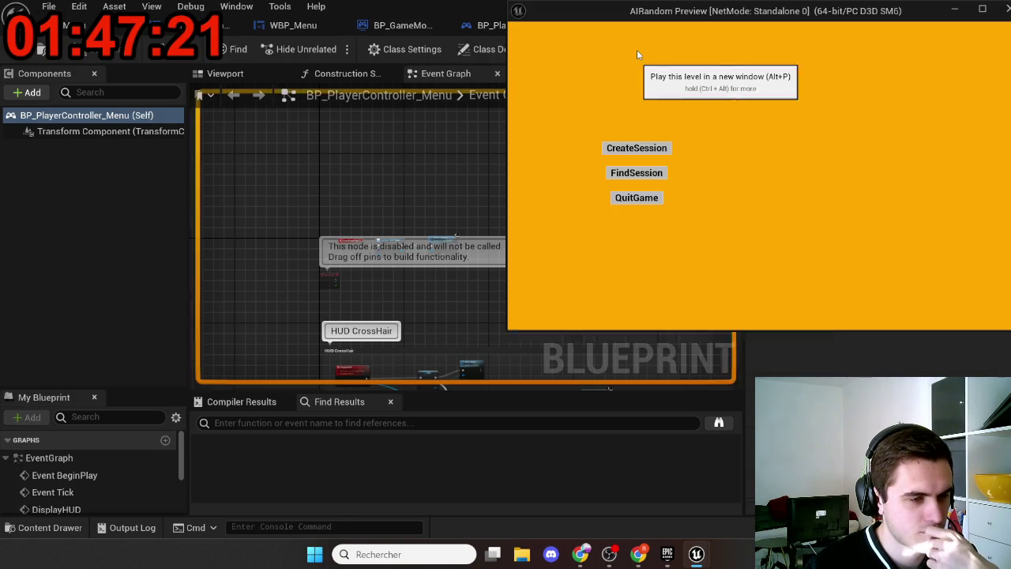
# Host a session in the top-right game, join it from the left-side games, then stop play
pyautogui.click(640, 150)
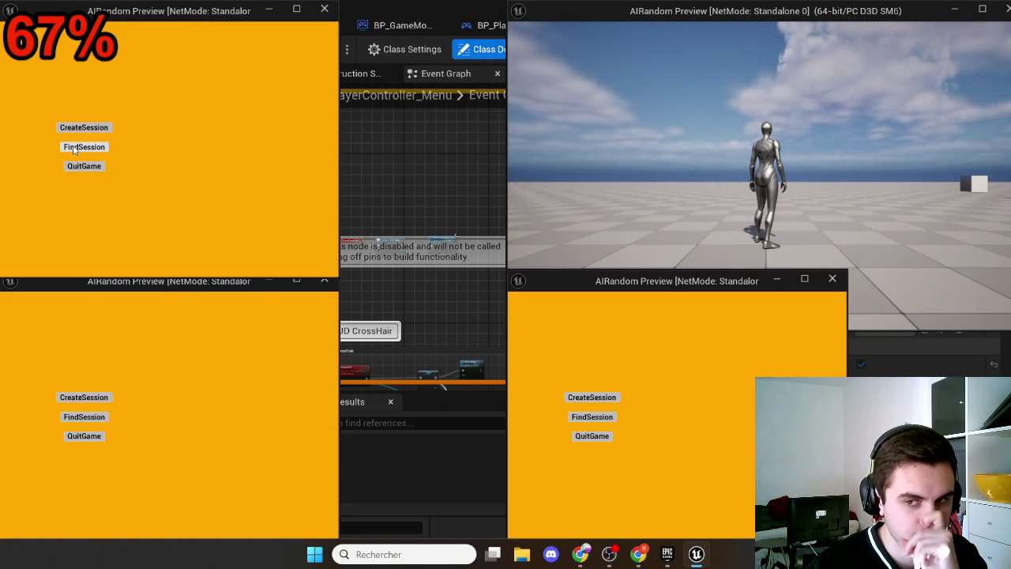
pyautogui.click(79, 148)
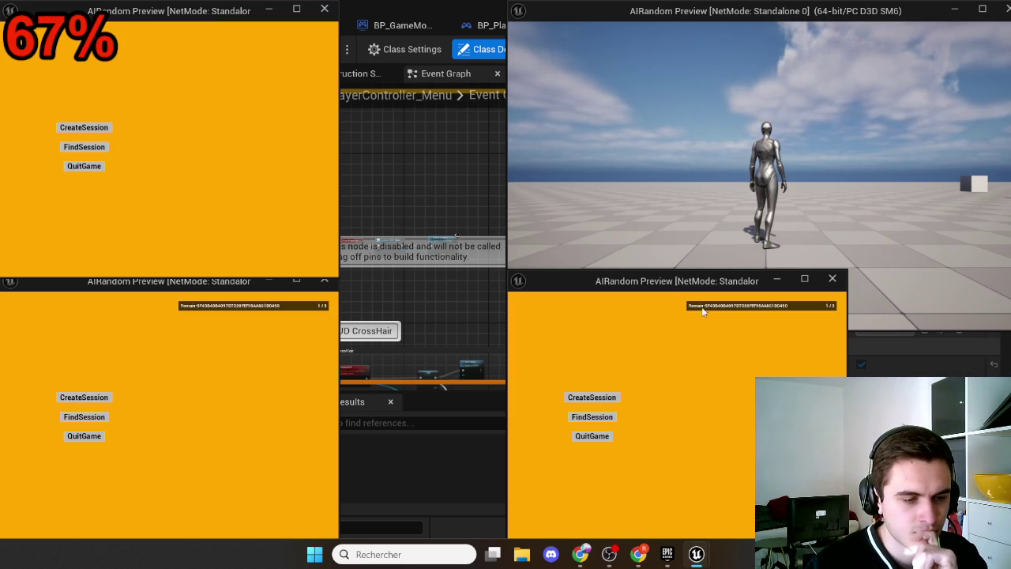
pyautogui.click(306, 306)
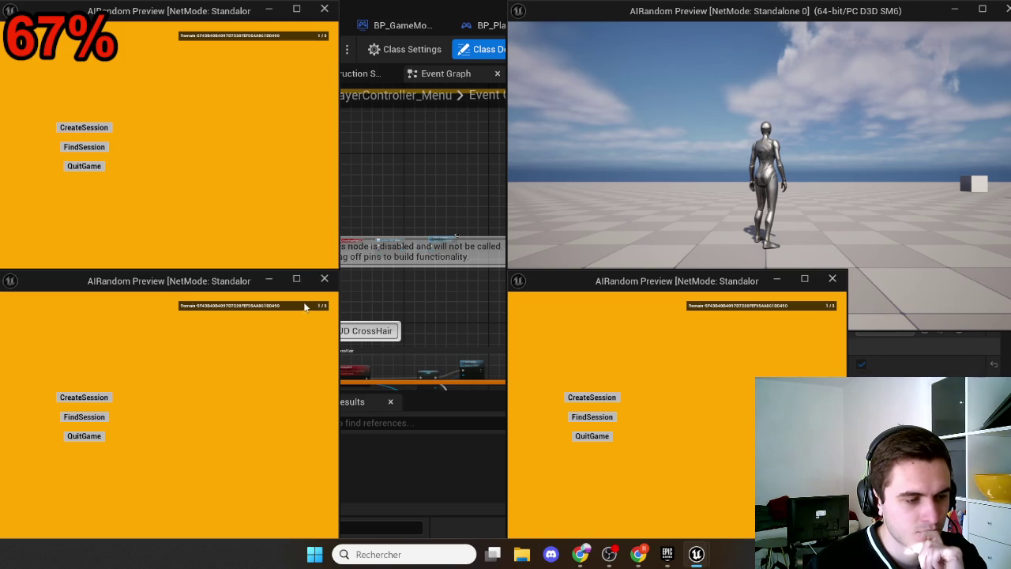
pyautogui.click(282, 41)
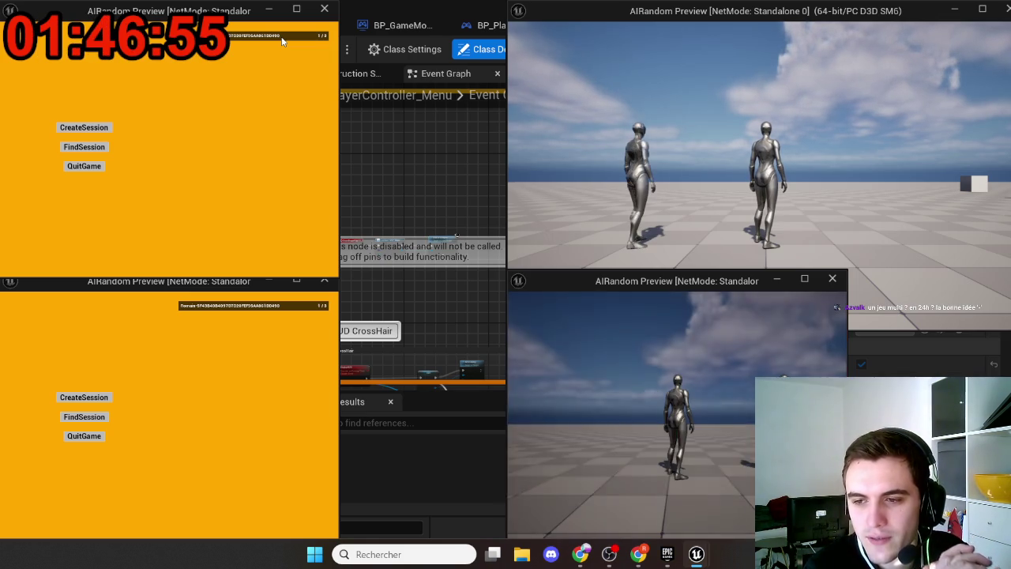
pyautogui.click(281, 37)
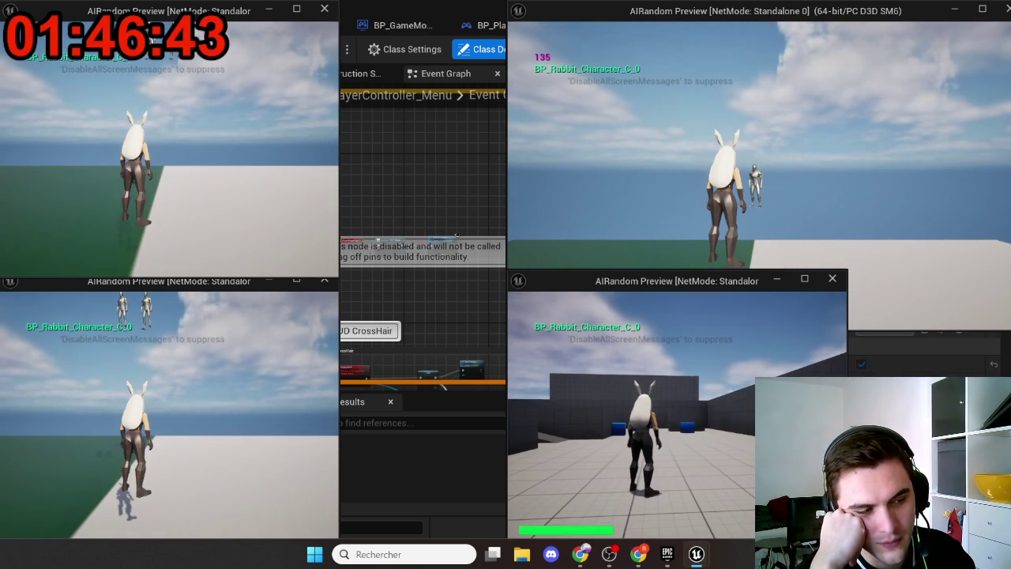
pyautogui.press('Escape')
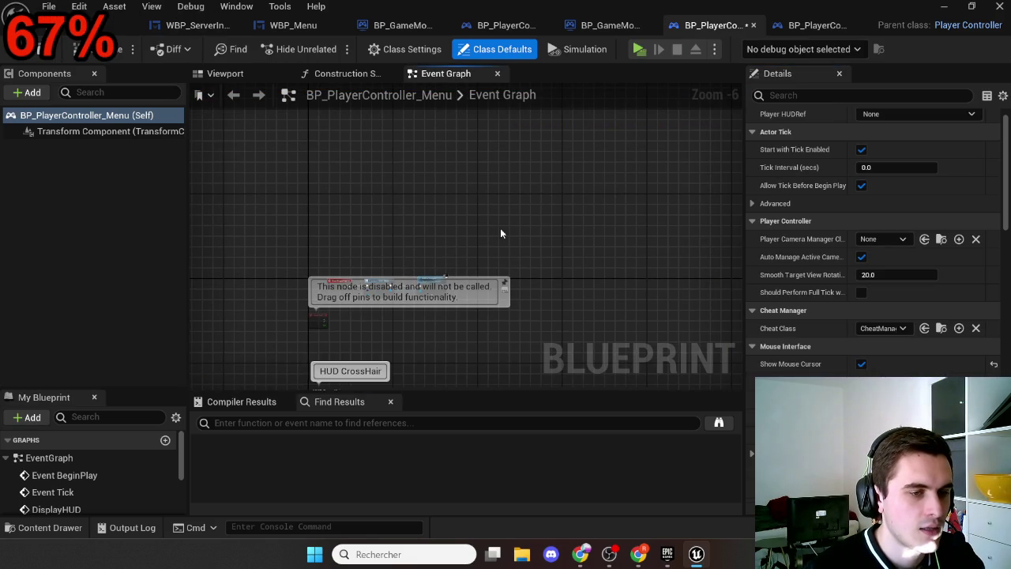
# Save all assets and set BP_GameModeMenu's Player Controller Class to BP_PlayerController_Menu
pyautogui.hotkey('ctrl', 'space')
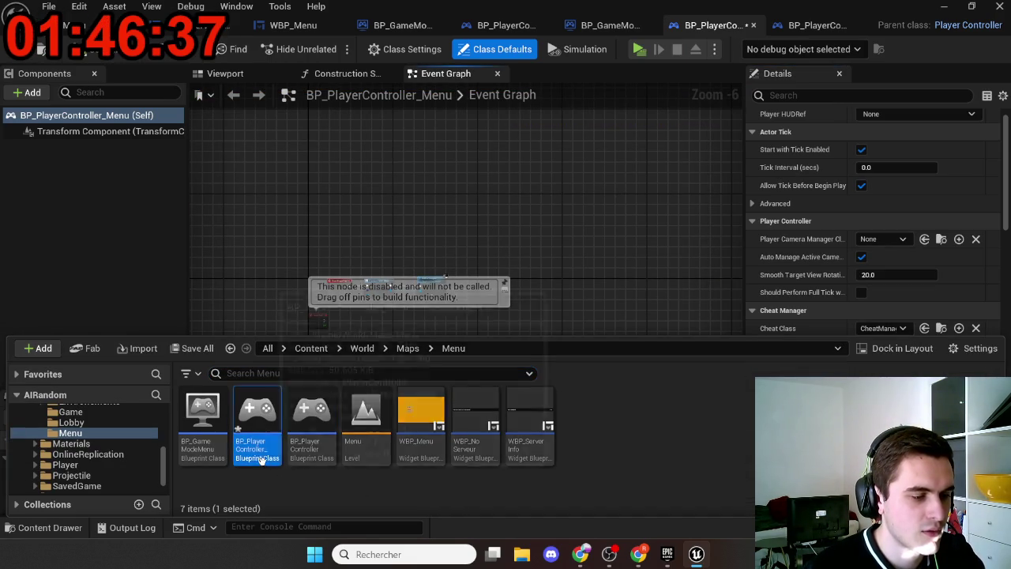
pyautogui.hotkey('ctrl', 's')
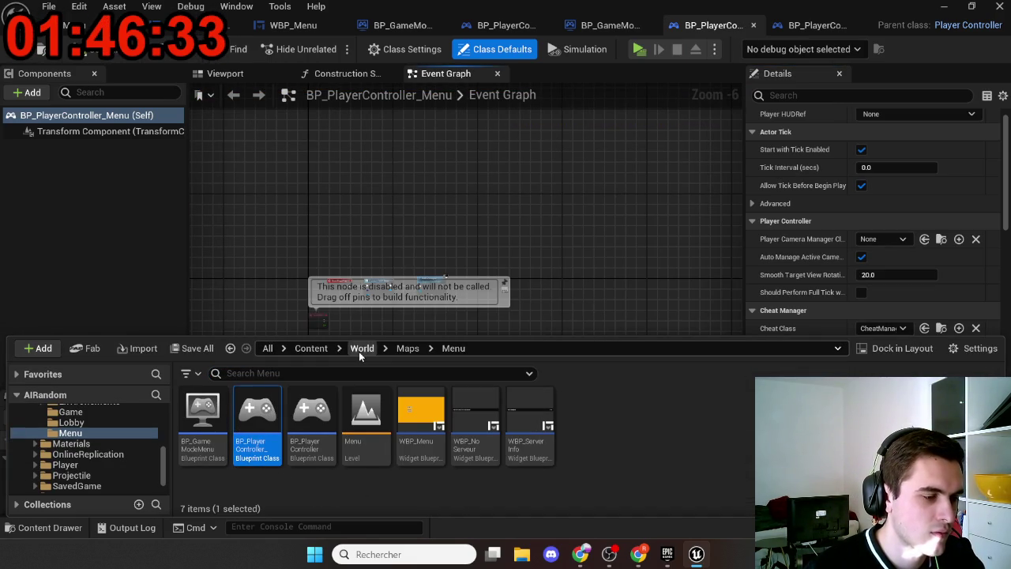
pyautogui.doubleClick(203, 415)
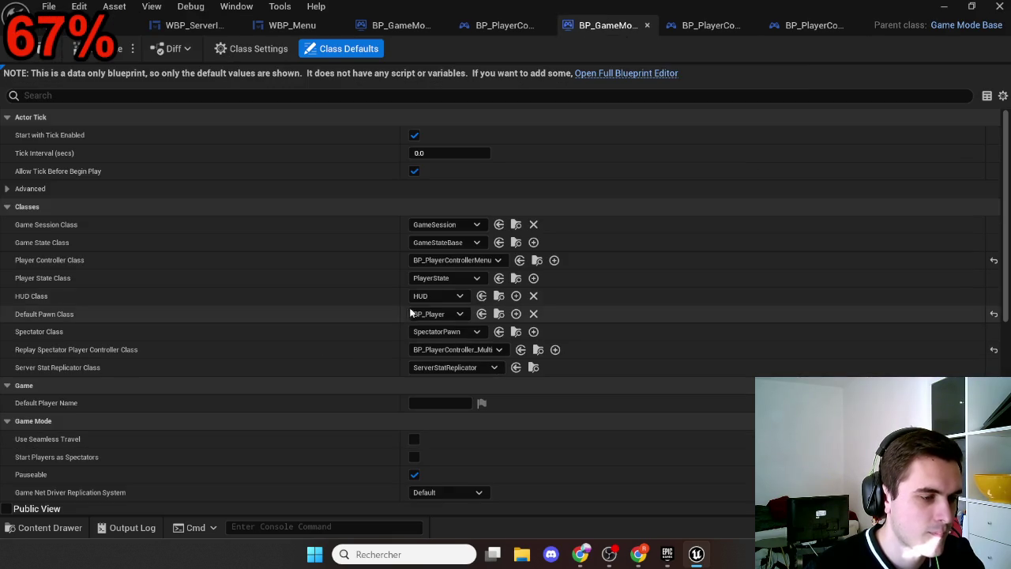
pyautogui.click(454, 261)
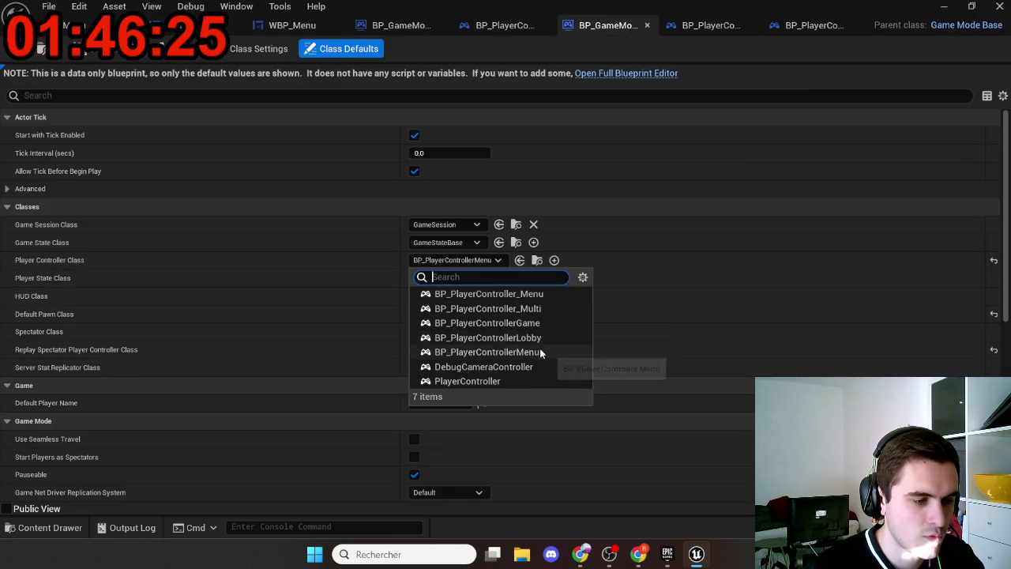
pyautogui.click(532, 294)
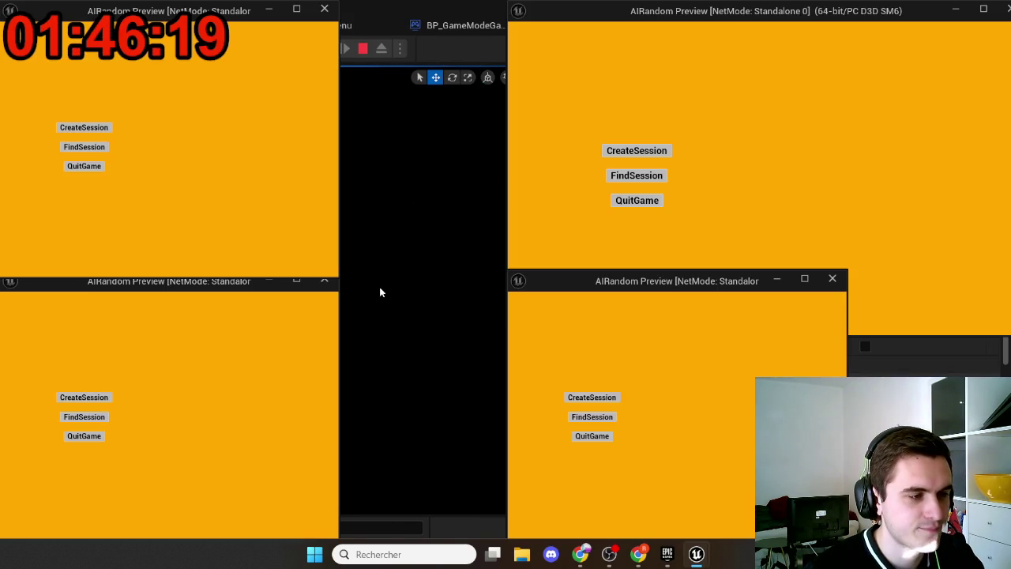
# Host from the top-right game, join from the bottom-left and top-left games, then stop play
pyautogui.click(633, 156)
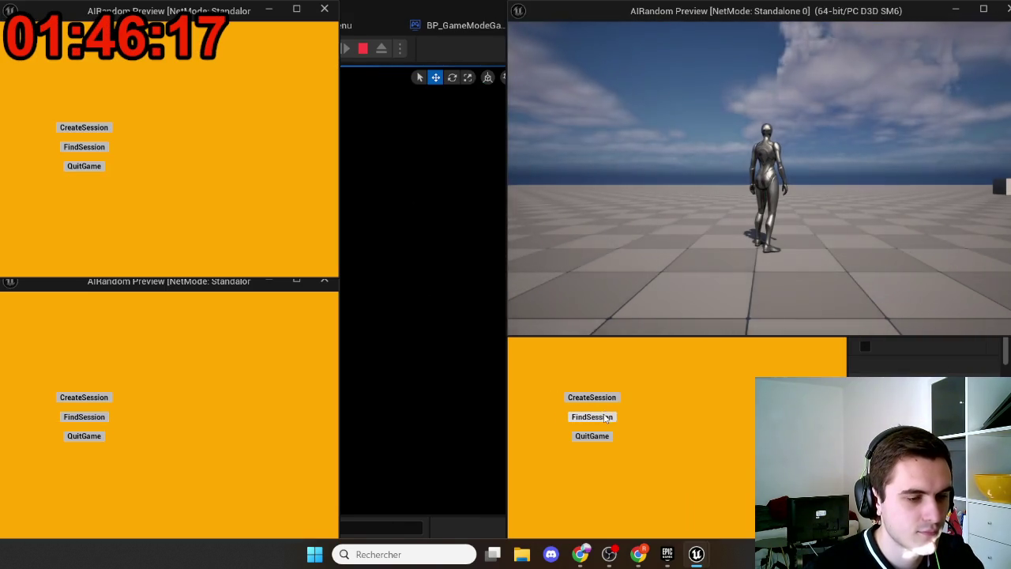
pyautogui.click(594, 417)
pyautogui.click(97, 418)
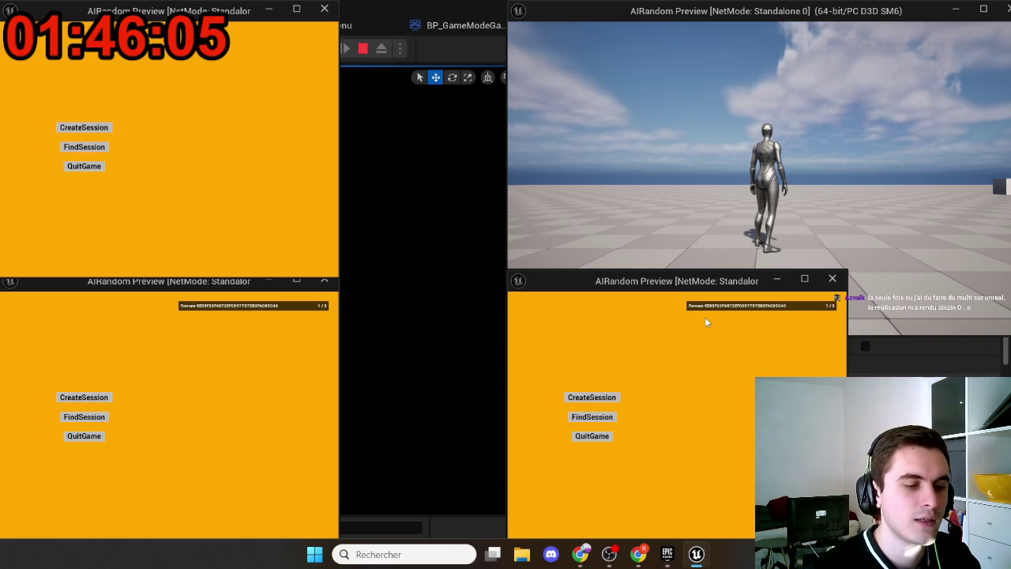
pyautogui.click(211, 313)
pyautogui.click(225, 38)
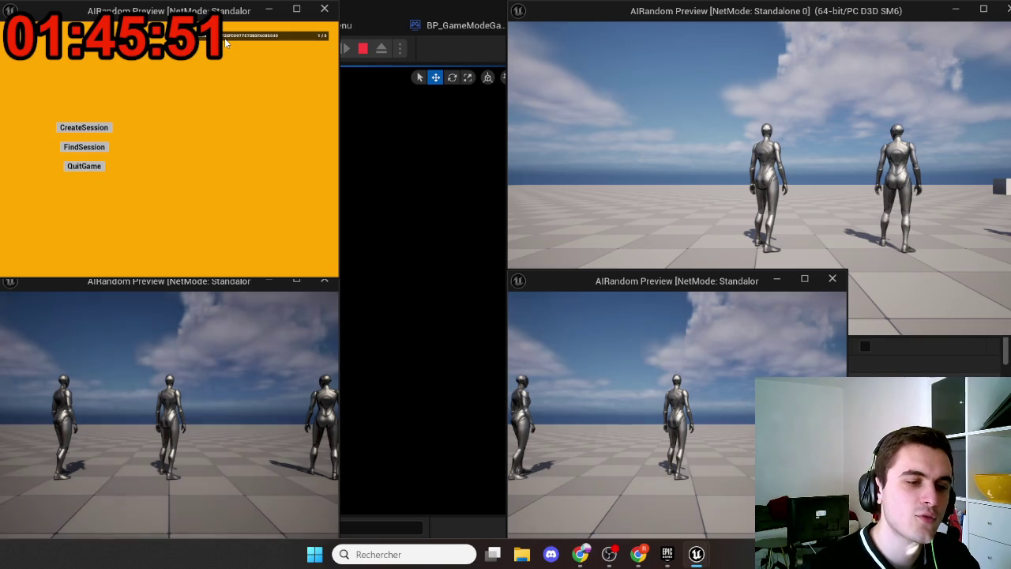
pyautogui.click(224, 36)
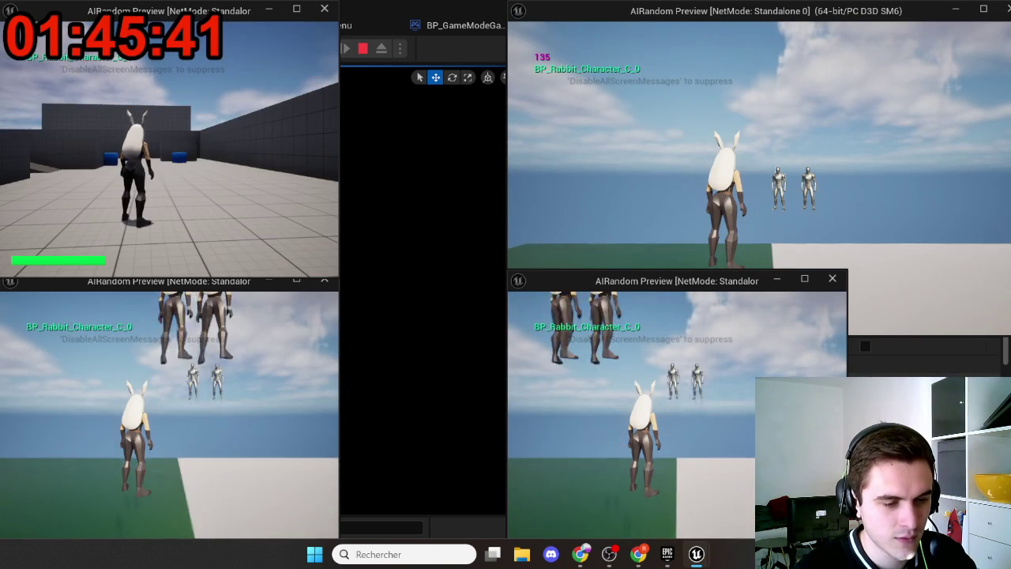
pyautogui.press('super')
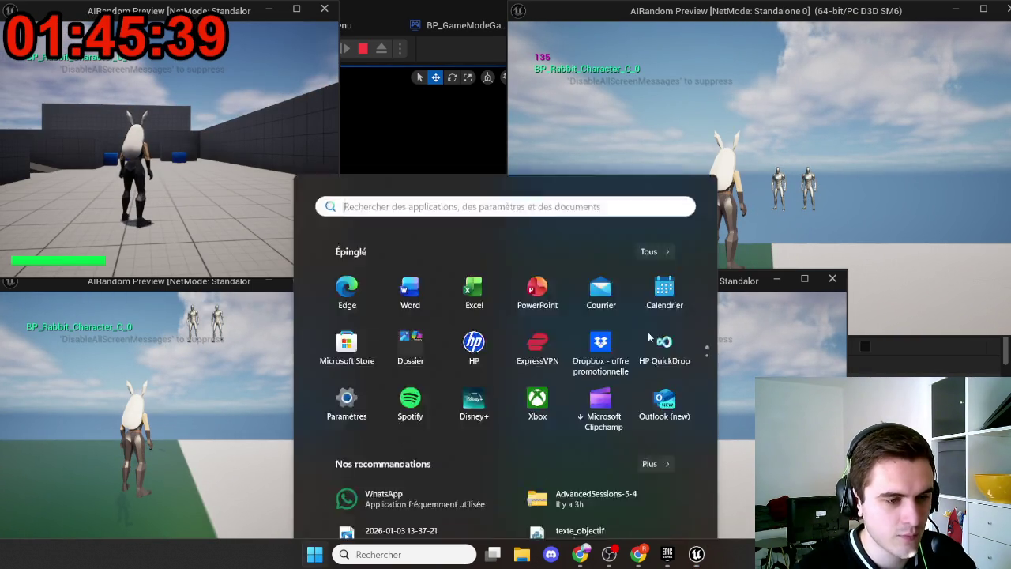
pyautogui.click(854, 217)
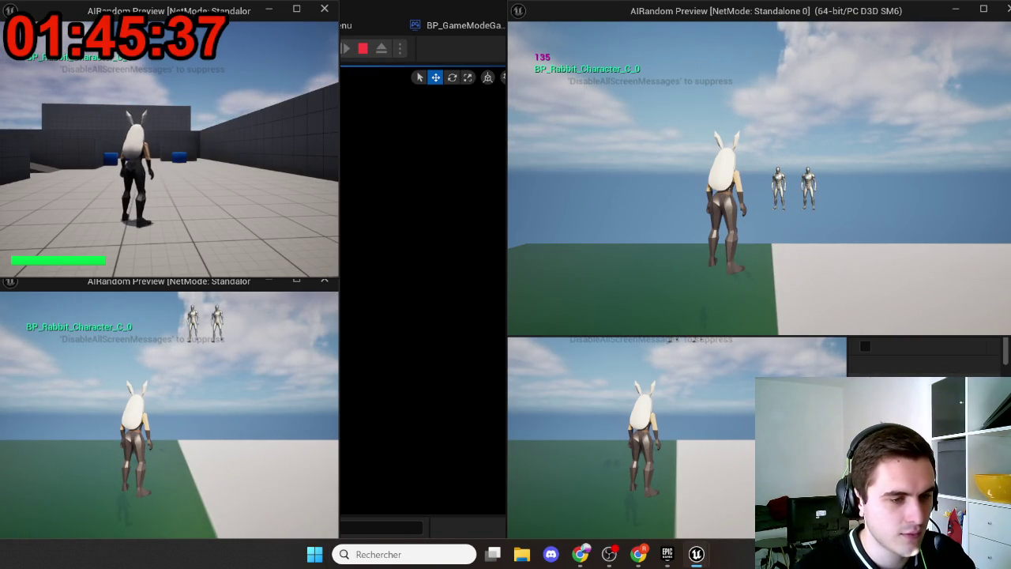
pyautogui.press('Escape')
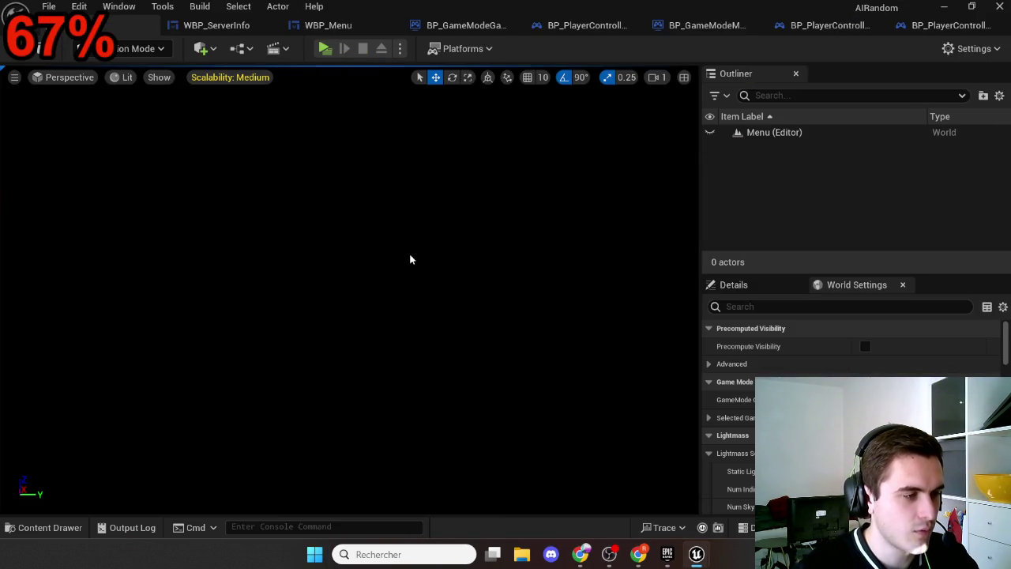
# Go from the Menu folder to World/Maps/Lobby and open BP_GameModeLobby
pyautogui.hotkey('ctrl', 'space')
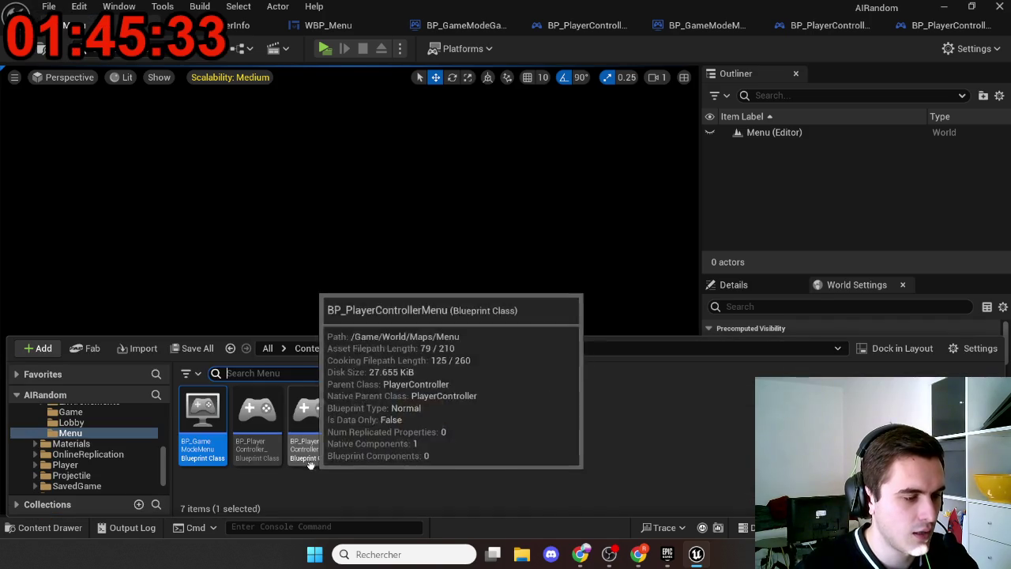
pyautogui.hotkey('alt', 'Left')
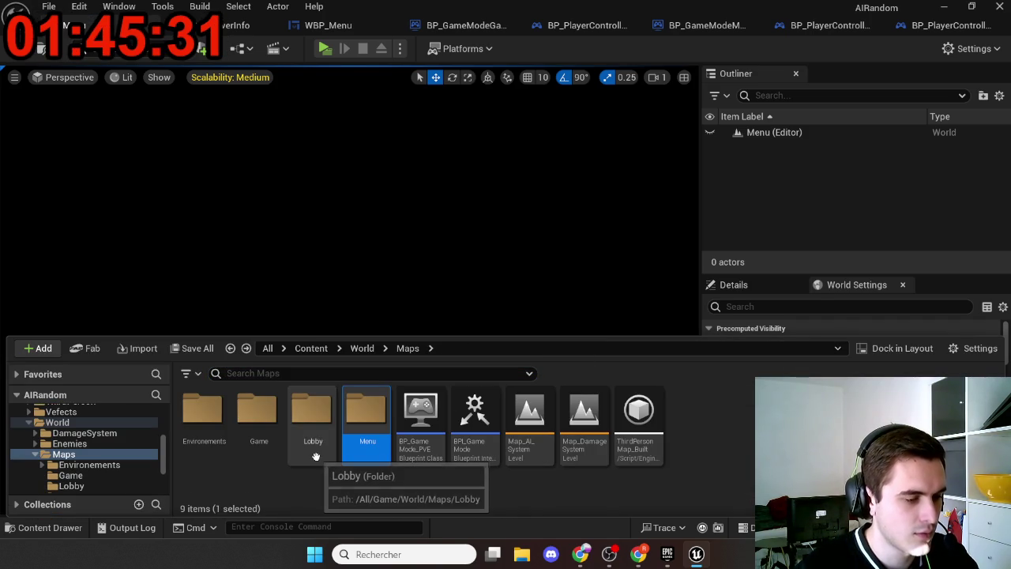
pyautogui.doubleClick(313, 443)
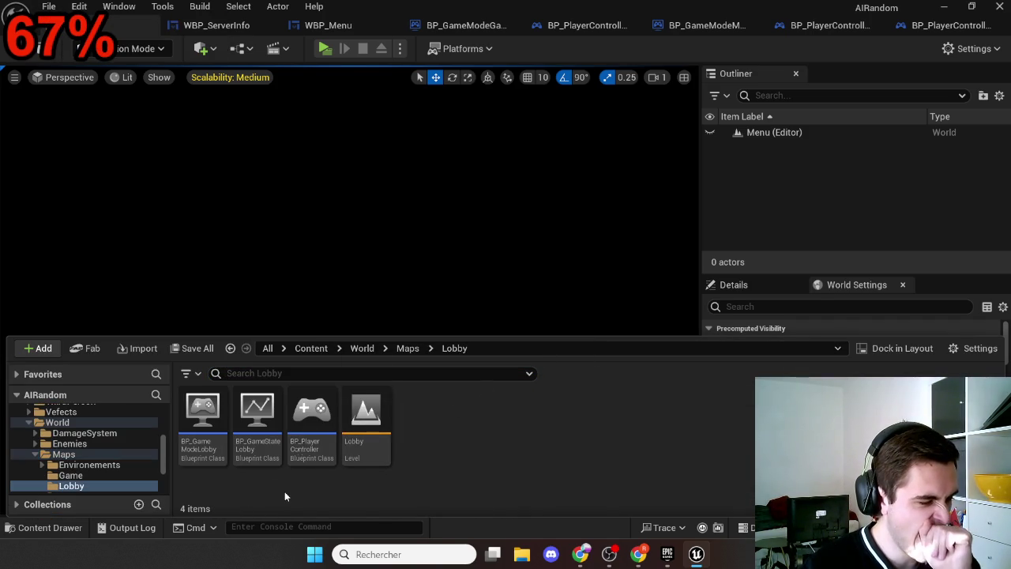
pyautogui.doubleClick(222, 464)
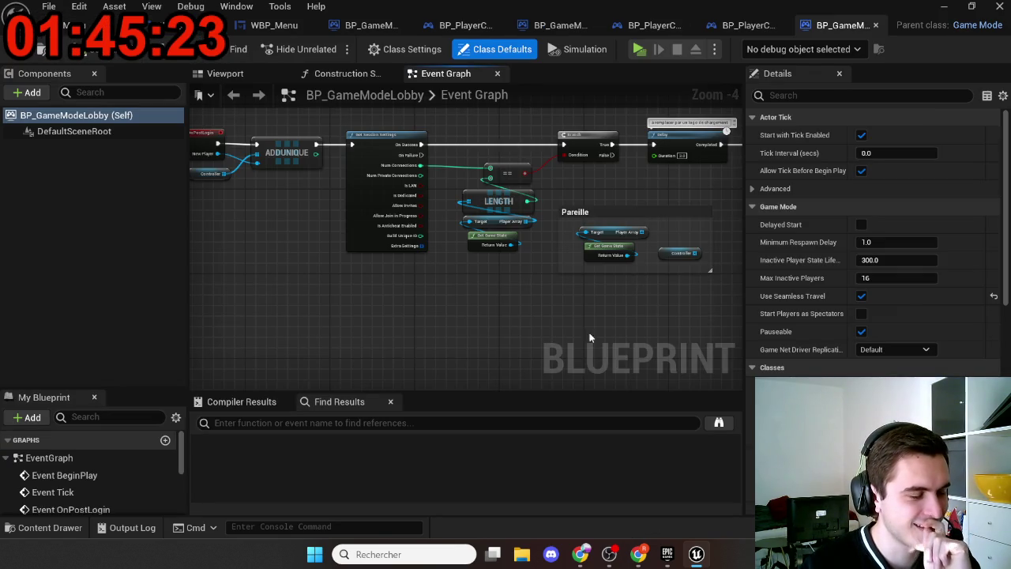
# Choose a new Player Controller Class for BP_GameModeLobby and start a four-window play test
pyautogui.scroll(1, 467, 357)
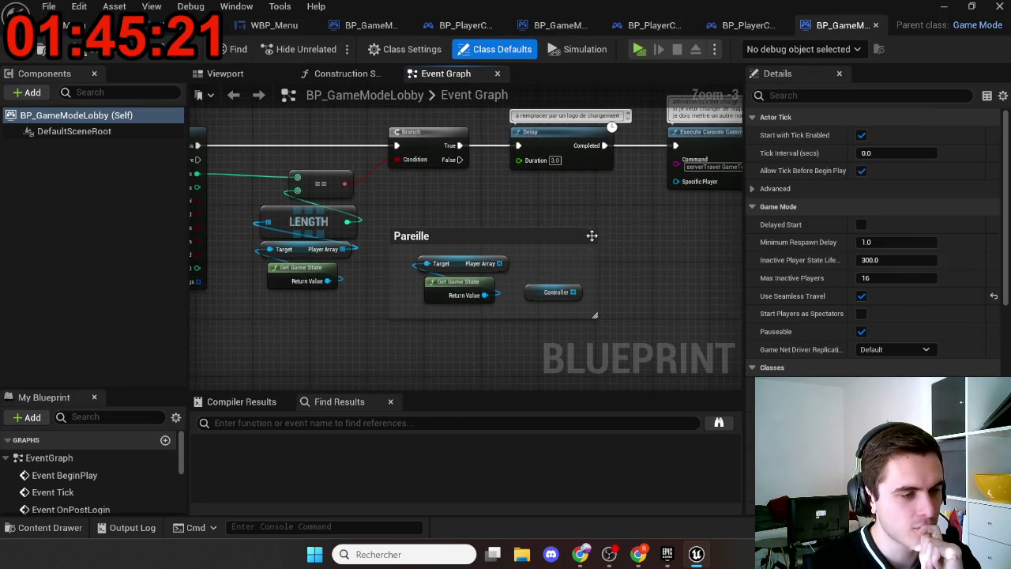
pyautogui.moveTo(592, 247); pyautogui.dragTo(498, 267)
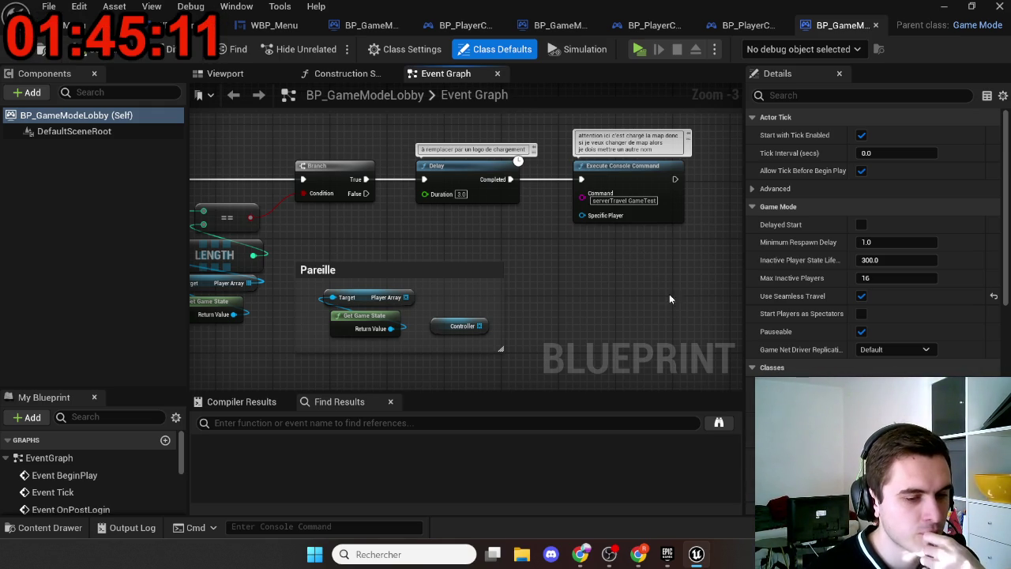
pyautogui.scroll(-5, 869, 237)
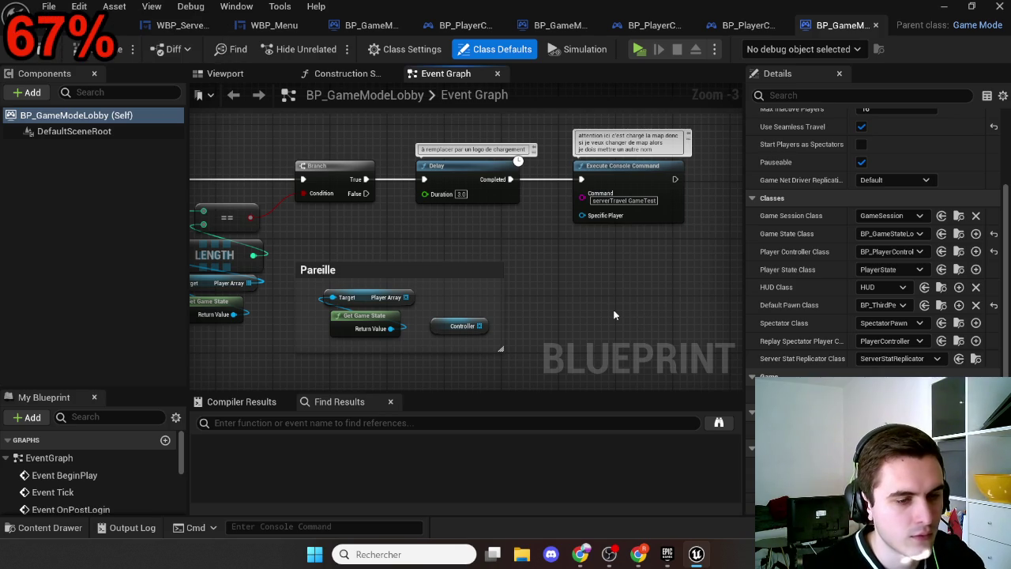
pyautogui.click(875, 253)
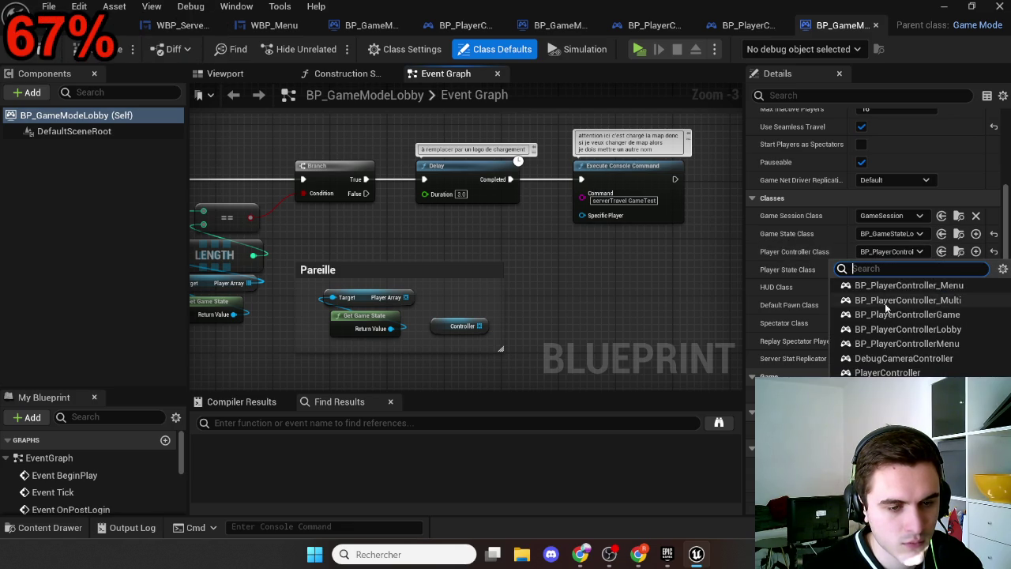
pyautogui.click(883, 301)
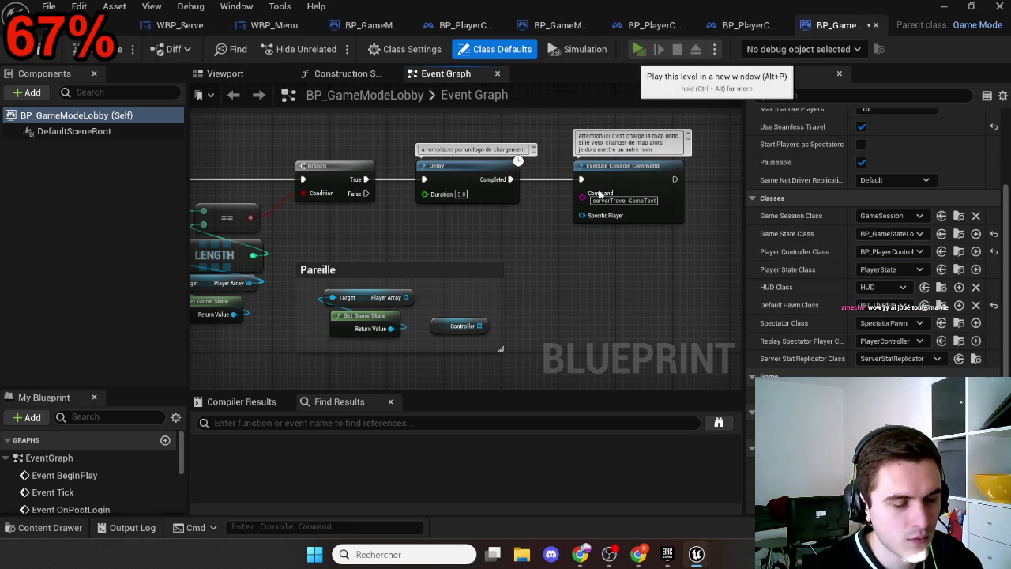
pyautogui.click(638, 50)
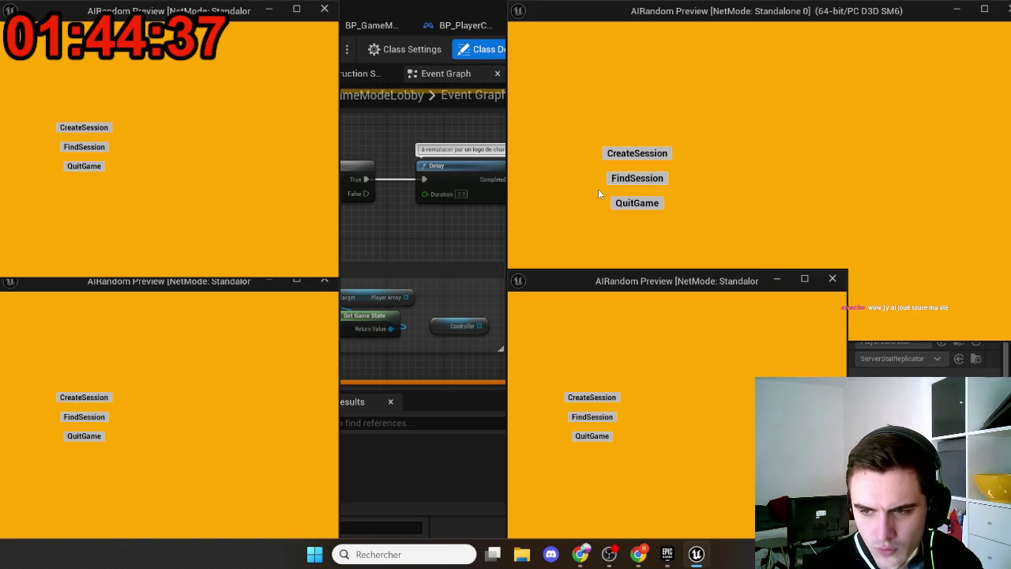
# Host from the top-right game, join from the bottom-left and top-left games, then stop play
pyautogui.click(641, 155)
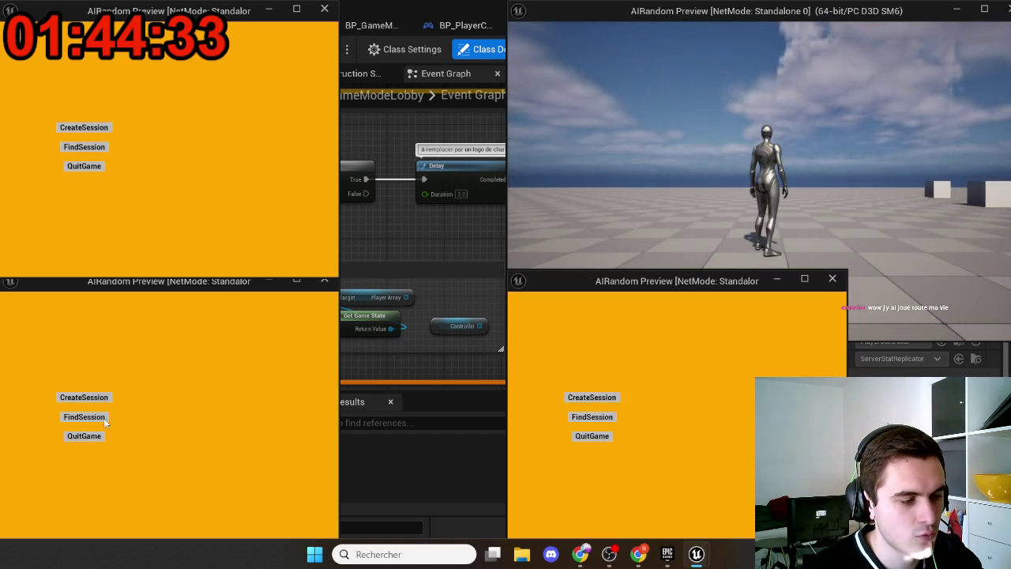
pyautogui.click(87, 417)
pyautogui.click(90, 148)
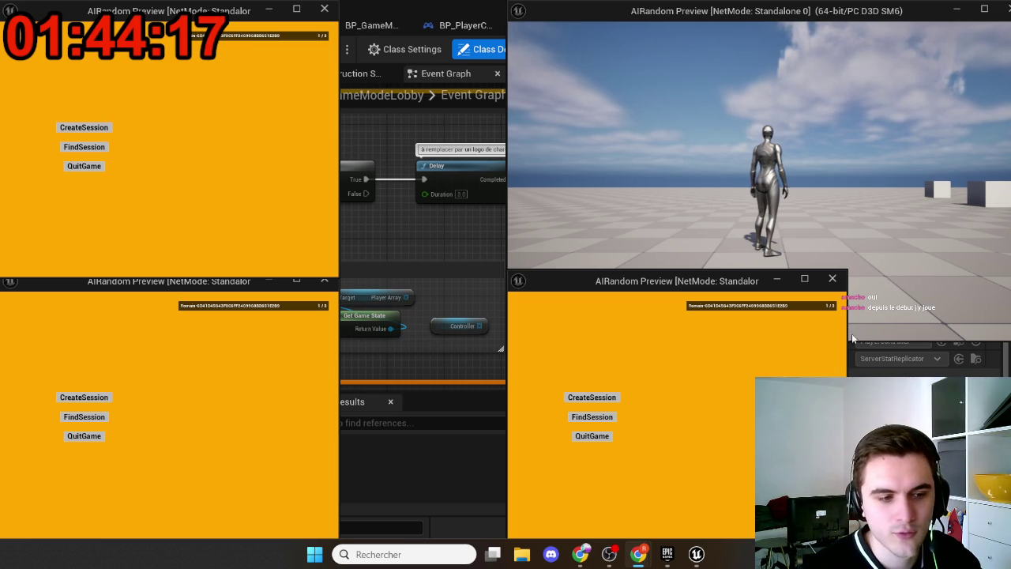
pyautogui.click(229, 309)
pyautogui.click(249, 36)
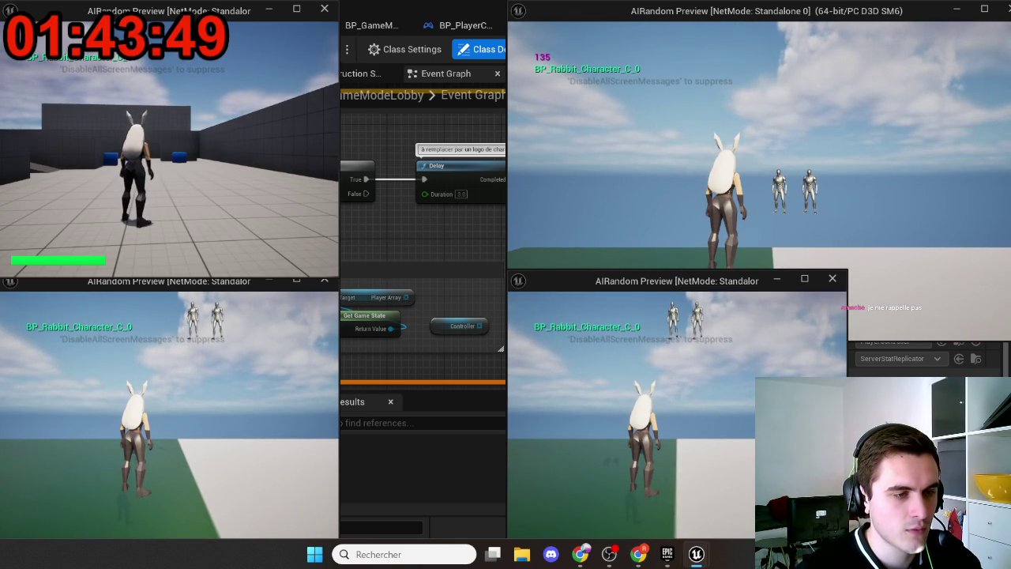
pyautogui.press('Escape')
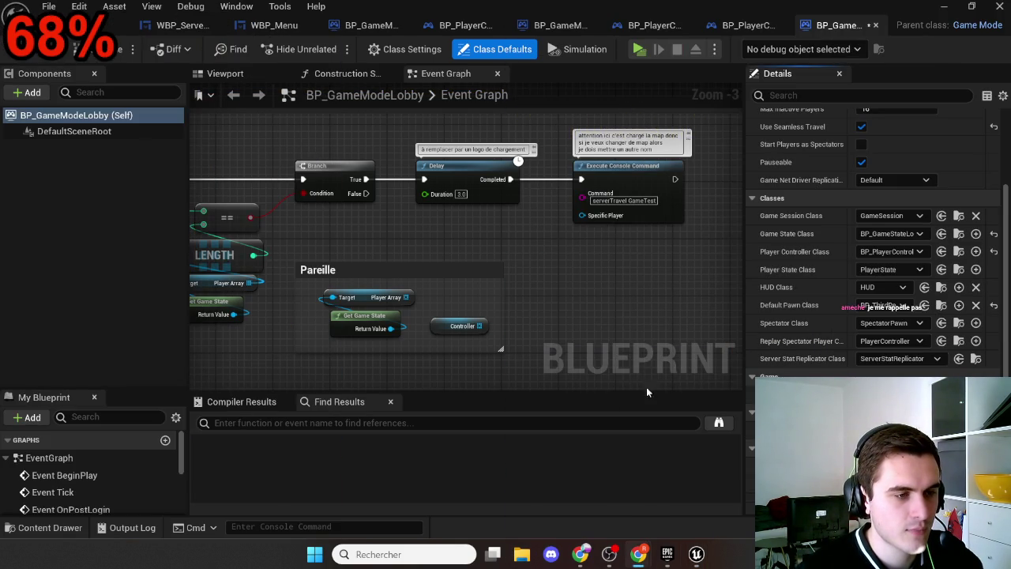
# Change the serverTravel command's target to Map_AI_System and save BP_GameModeLobby
pyautogui.scroll(3, 559, 265)
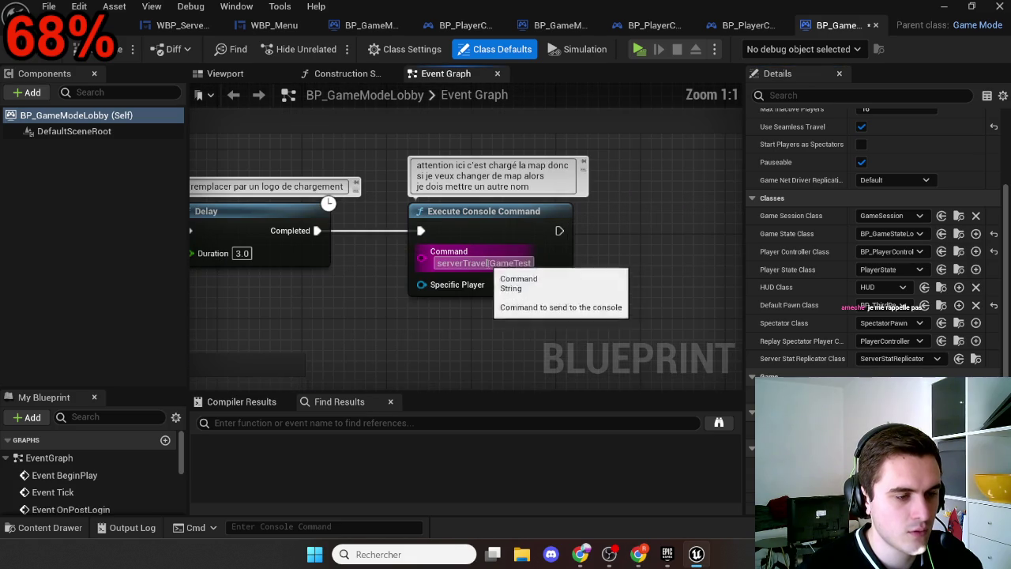
pyautogui.hotkey('ctrl', 'space')
pyautogui.hotkey('alt', 'Left')
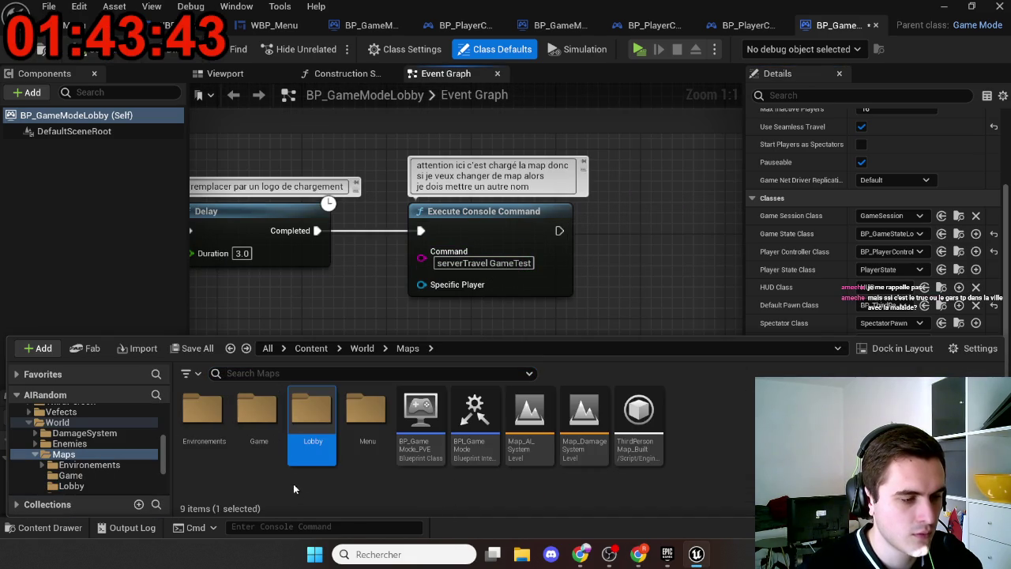
pyautogui.click(529, 423)
pyautogui.press('F2')
pyautogui.doubleClick(506, 264)
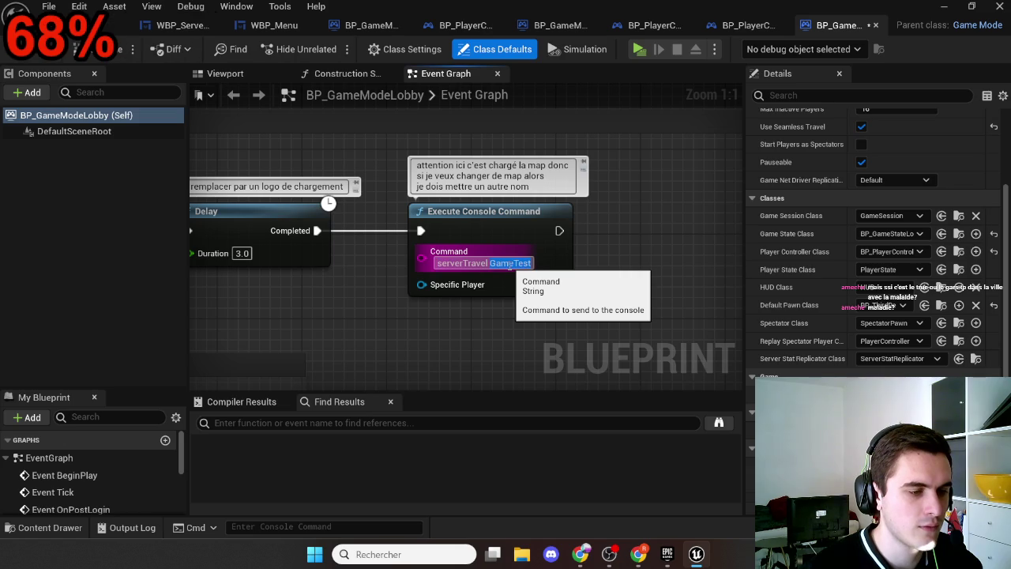
pyautogui.write('Map_AI_System')
pyautogui.click(555, 320)
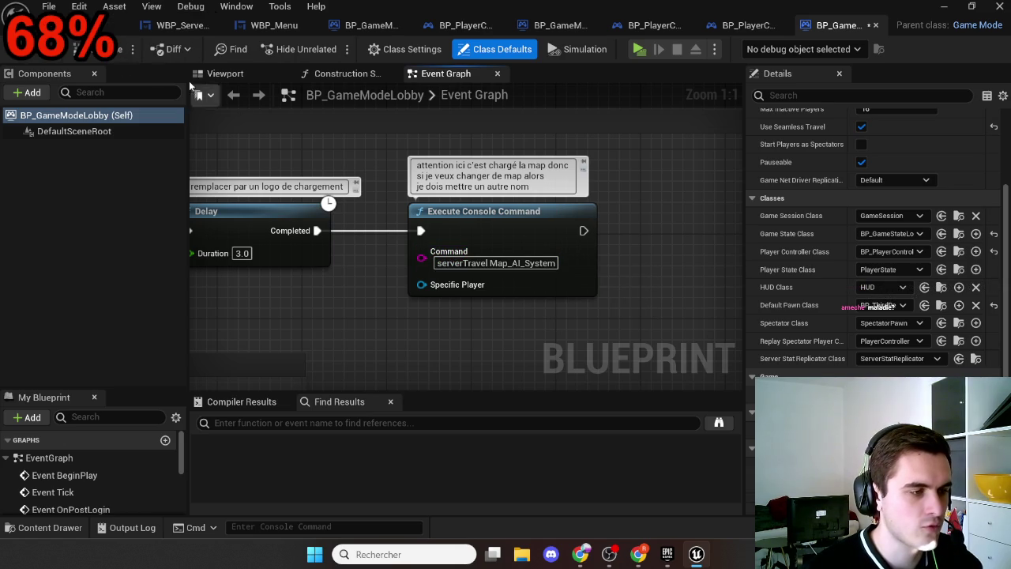
pyautogui.click(14, 62)
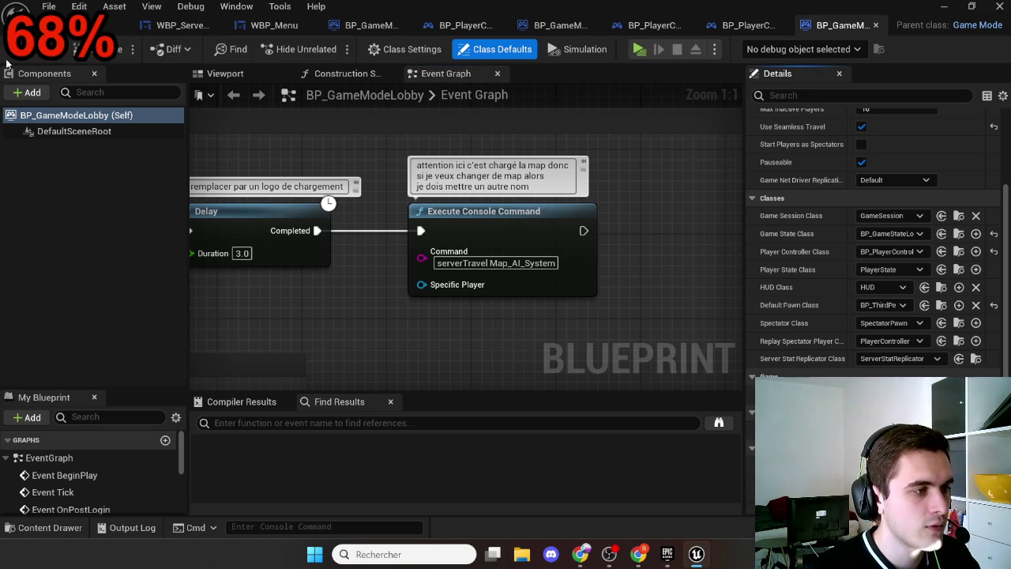
pyautogui.hotkey('ctrl', 's')
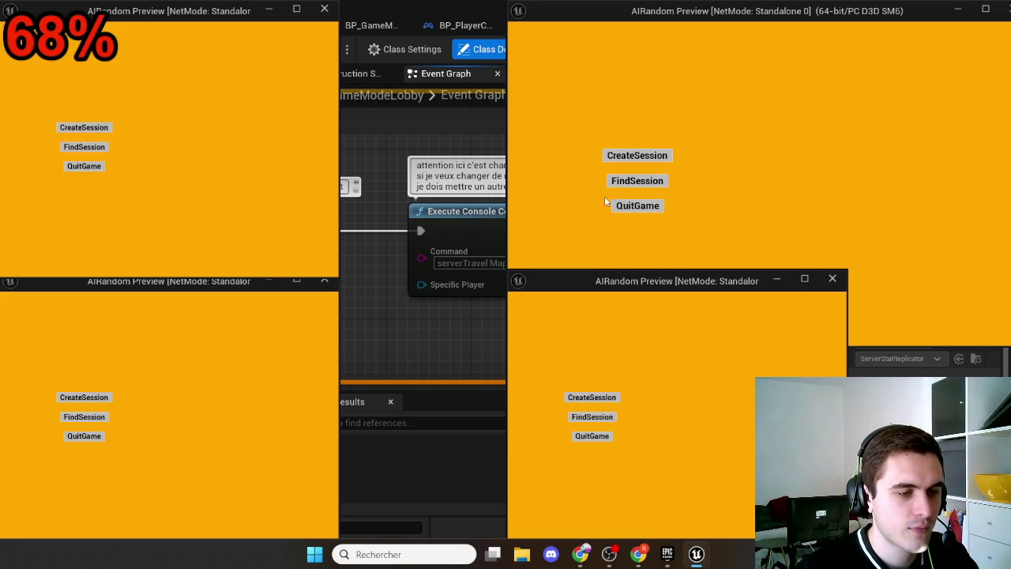
pyautogui.click(637, 156)
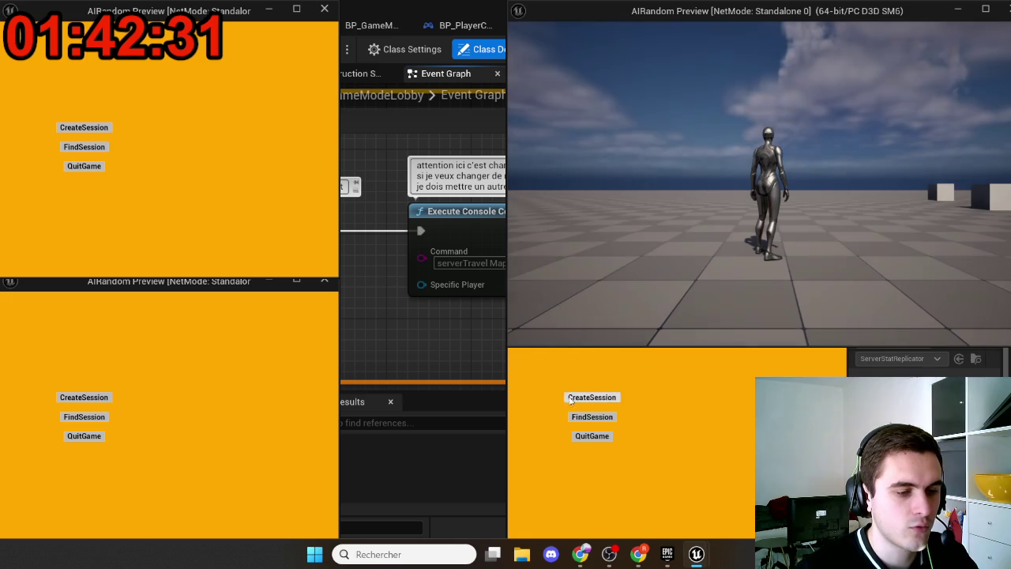
pyautogui.click(95, 416)
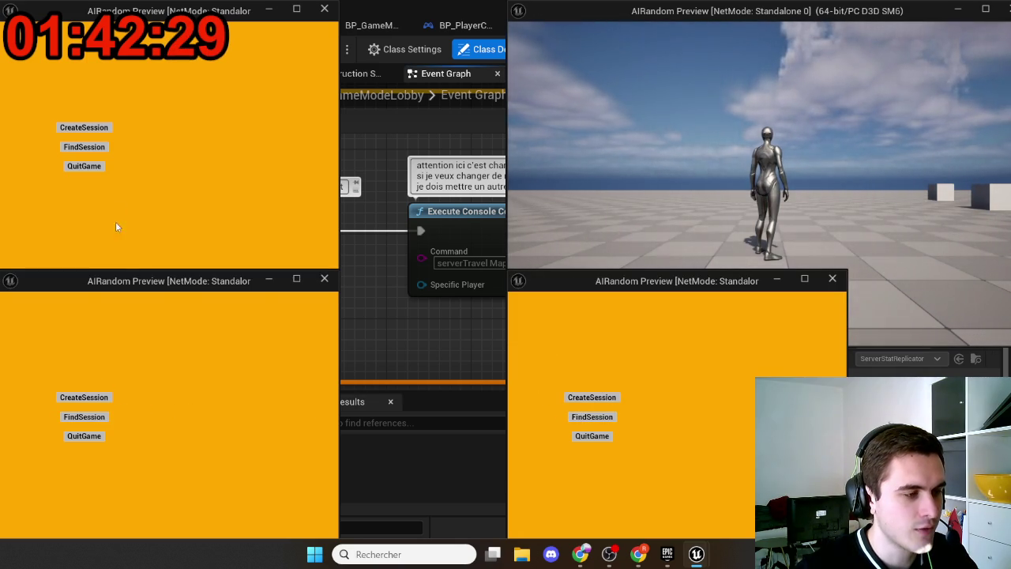
pyautogui.click(99, 152)
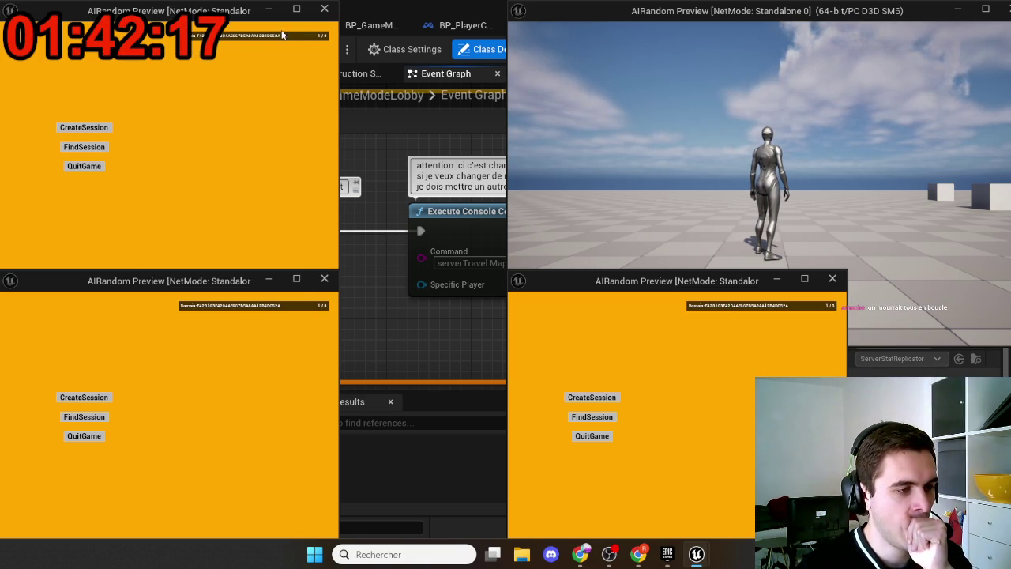
pyautogui.click(282, 35)
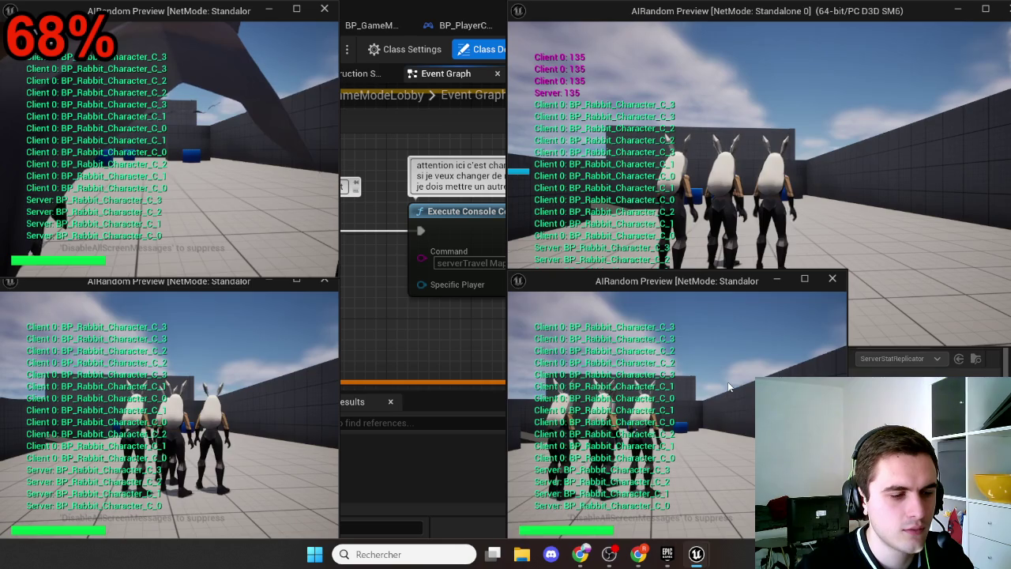
pyautogui.click(727, 381)
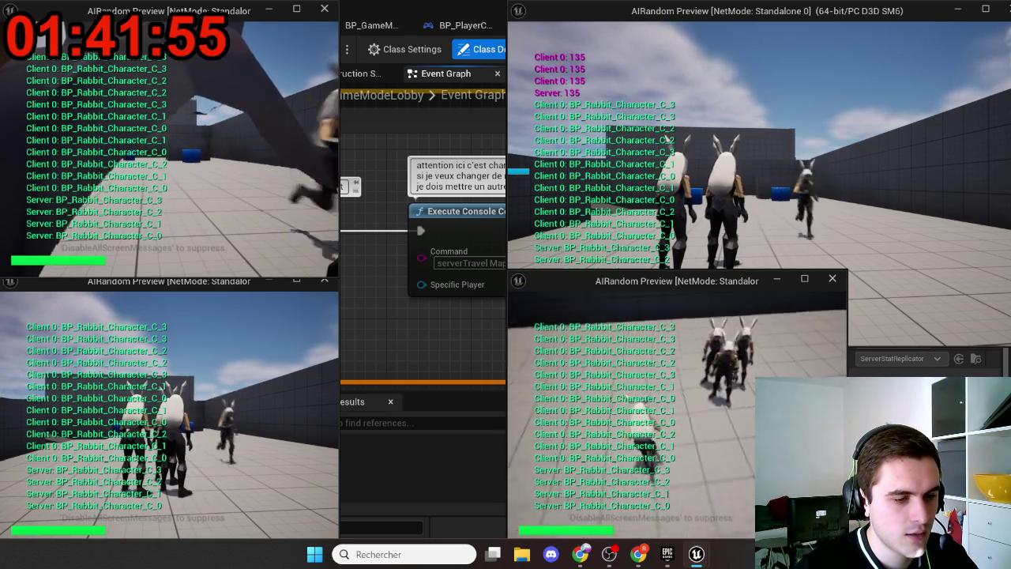
pyautogui.press('super')
pyautogui.click(180, 480)
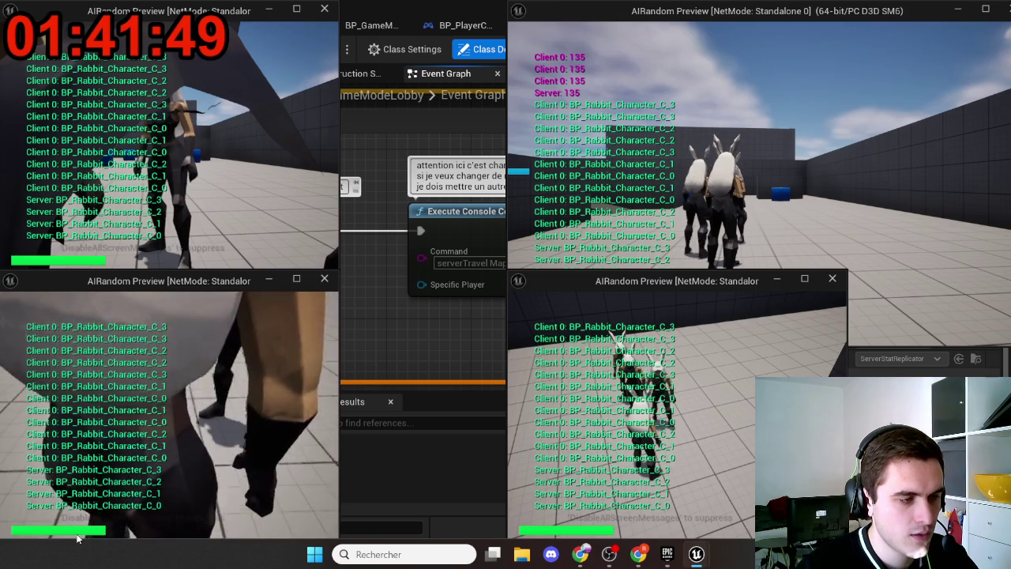
pyautogui.press('Escape')
pyautogui.scroll(-5, 368, 354)
pyautogui.scroll(8, 542, 275)
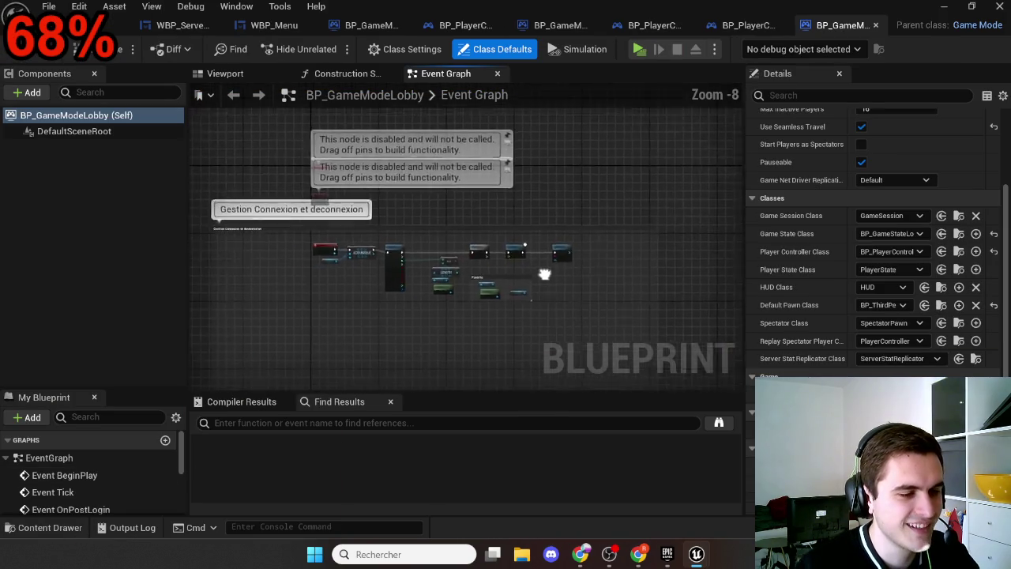
pyautogui.scroll(-3, 492, 316)
pyautogui.moveTo(493, 315); pyautogui.dragTo(450, 312)
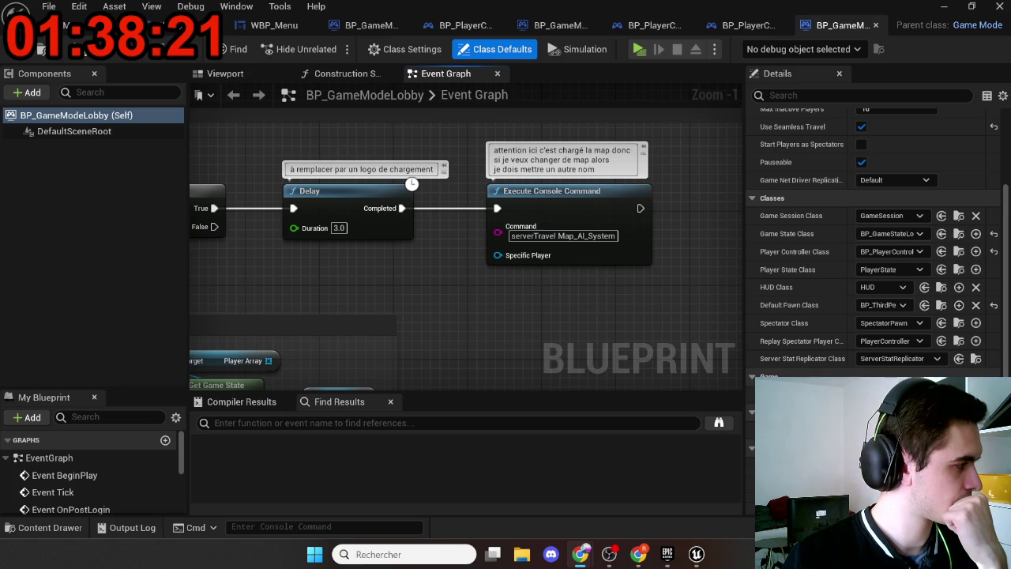
# In BP_GameModeGame, select the CheckMaxPlayer and departure-handling node groups with their comments
pyautogui.scroll(-6, 447, 296)
pyautogui.scroll(-2, 447, 295)
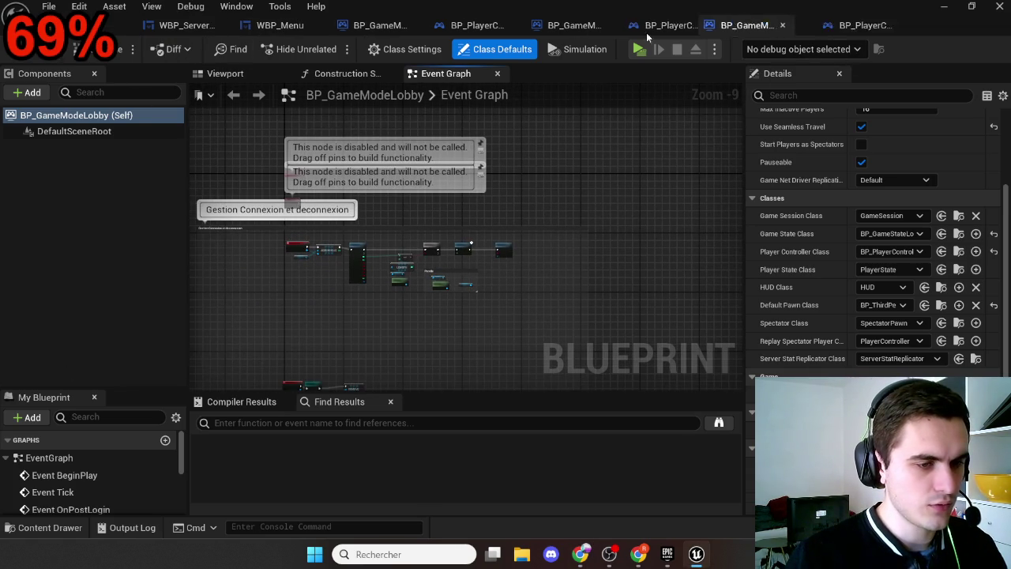
pyautogui.rightClick(194, 25)
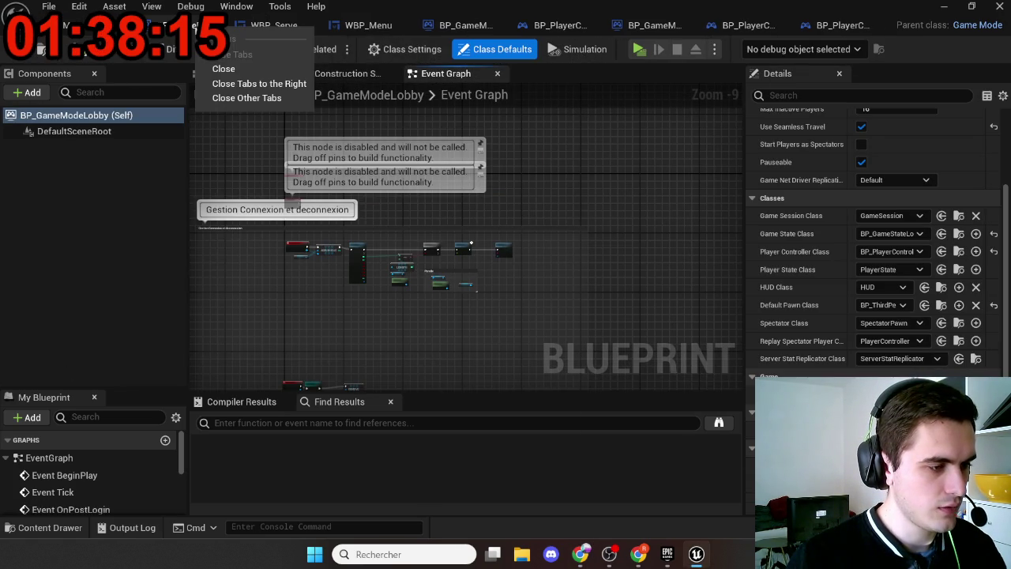
pyautogui.press('Escape')
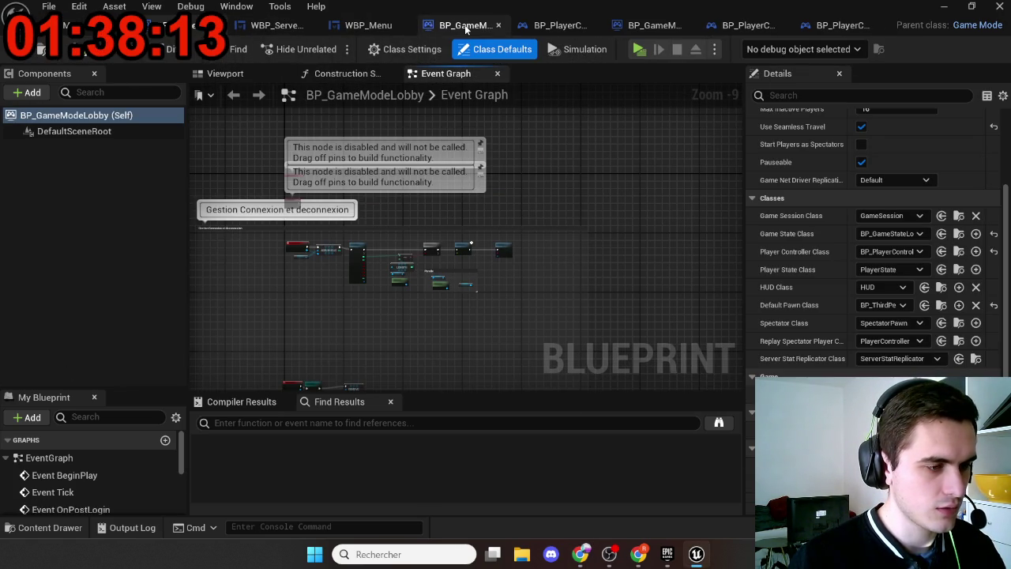
pyautogui.click(209, 26)
pyautogui.rightClick(287, 26)
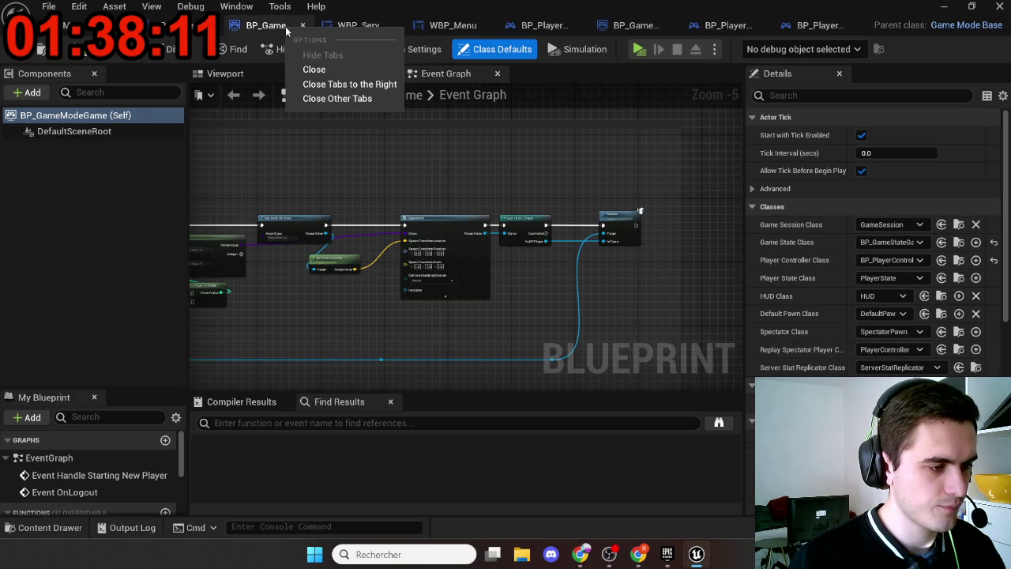
pyautogui.press('Escape')
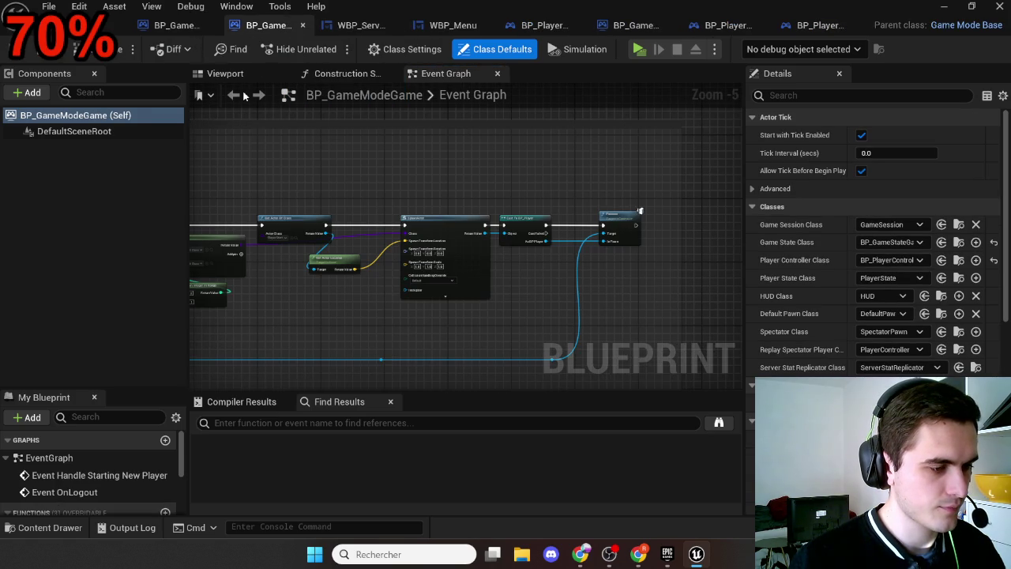
pyautogui.scroll(-7, 384, 293)
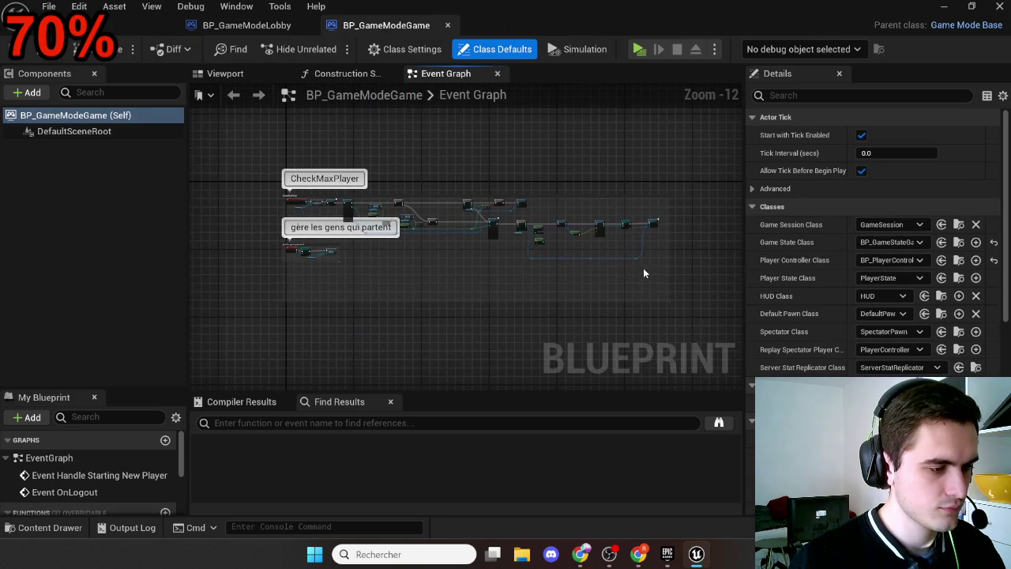
pyautogui.moveTo(687, 291)
pyautogui.mouseDown()
pyautogui.moveTo(602, 241)
pyautogui.moveTo(244, 148)
pyautogui.mouseUp()
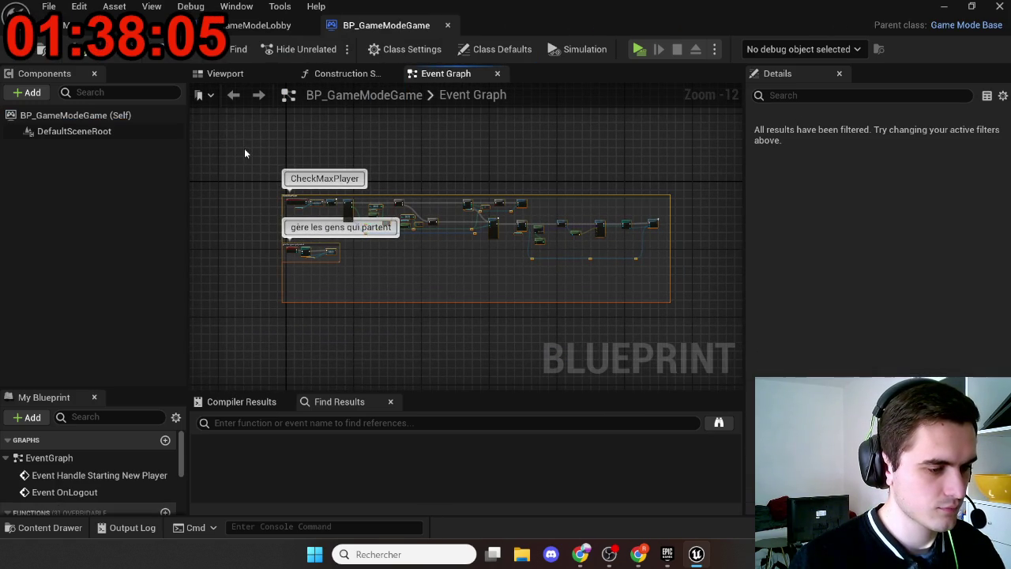
# Paste the copied node groups into BP_GameModeLobby and move them to the right
pyautogui.click(255, 24)
pyautogui.scroll(-5, 389, 140)
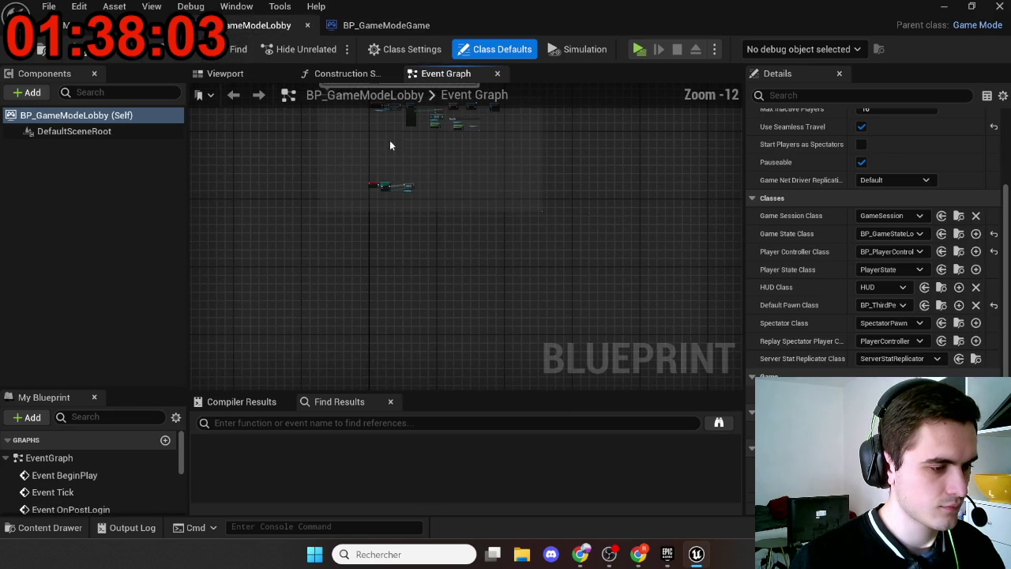
pyautogui.hotkey('ctrl', 'v')
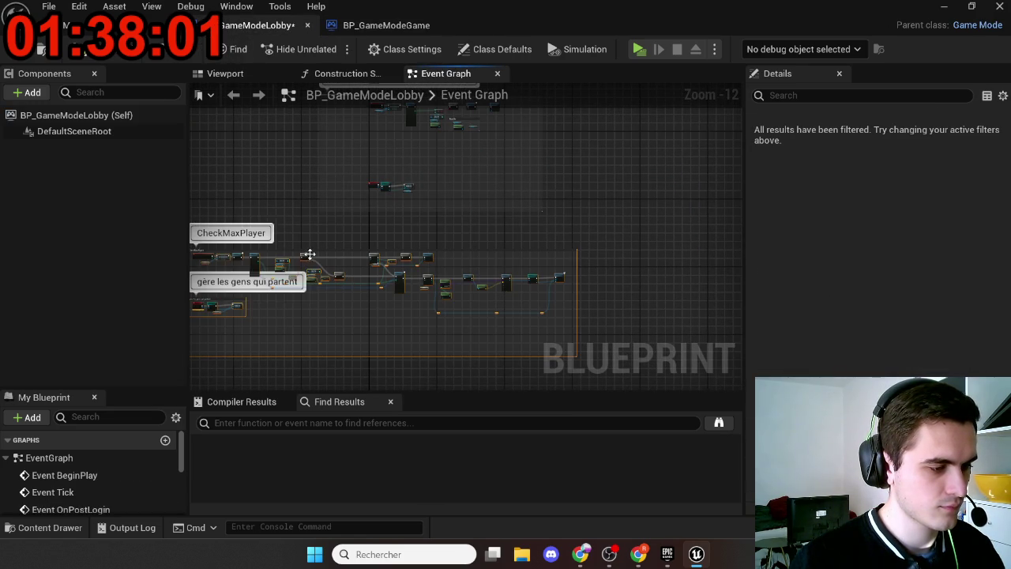
pyautogui.moveTo(314, 251)
pyautogui.mouseDown()
pyautogui.moveTo(530, 264)
pyautogui.moveTo(462, 244)
pyautogui.moveTo(450, 258)
pyautogui.mouseUp()
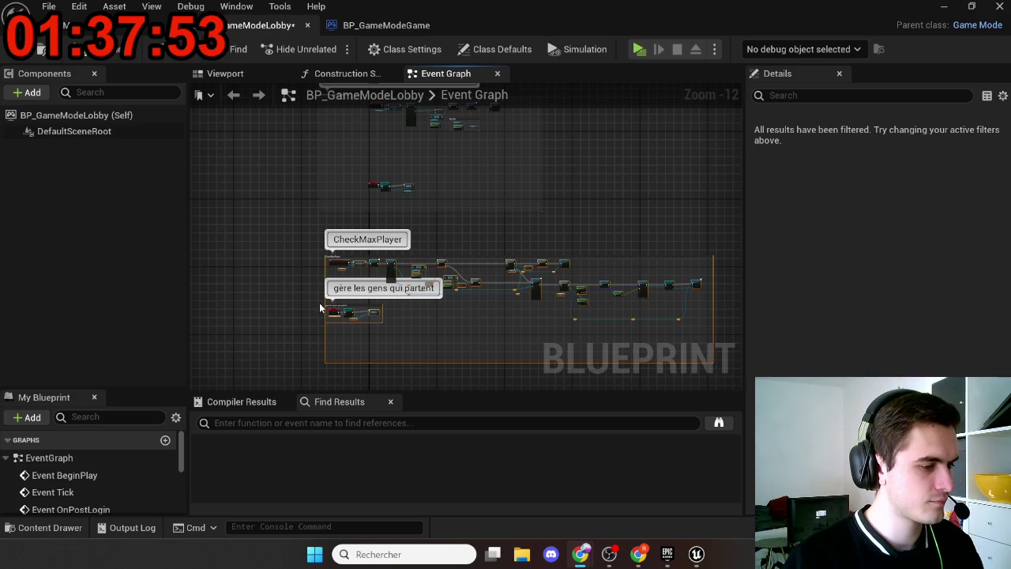
pyautogui.scroll(10, 284, 315)
pyautogui.moveTo(272, 341); pyautogui.dragTo(290, 218)
pyautogui.moveTo(374, 240)
pyautogui.mouseDown()
pyautogui.moveTo(342, 195)
pyautogui.moveTo(345, 255)
pyautogui.mouseUp()
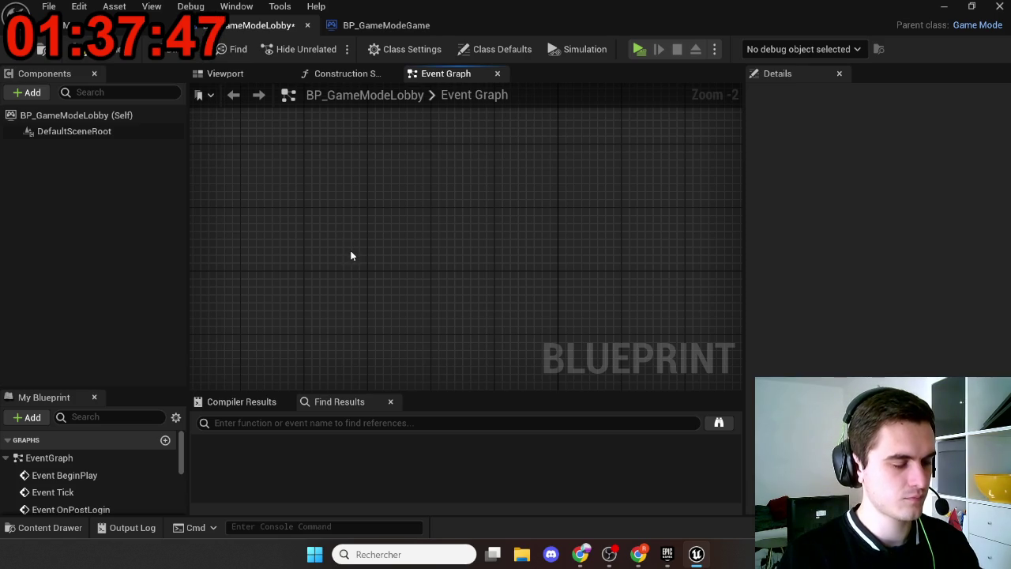
# Delete the pasted comment frame, CustomEvent, Cast To PlayerController, REMOVE and leftover Player Controllers nodes
pyautogui.hotkey('ctrl', 'z')
pyautogui.click(361, 261)
pyautogui.press('Delete')
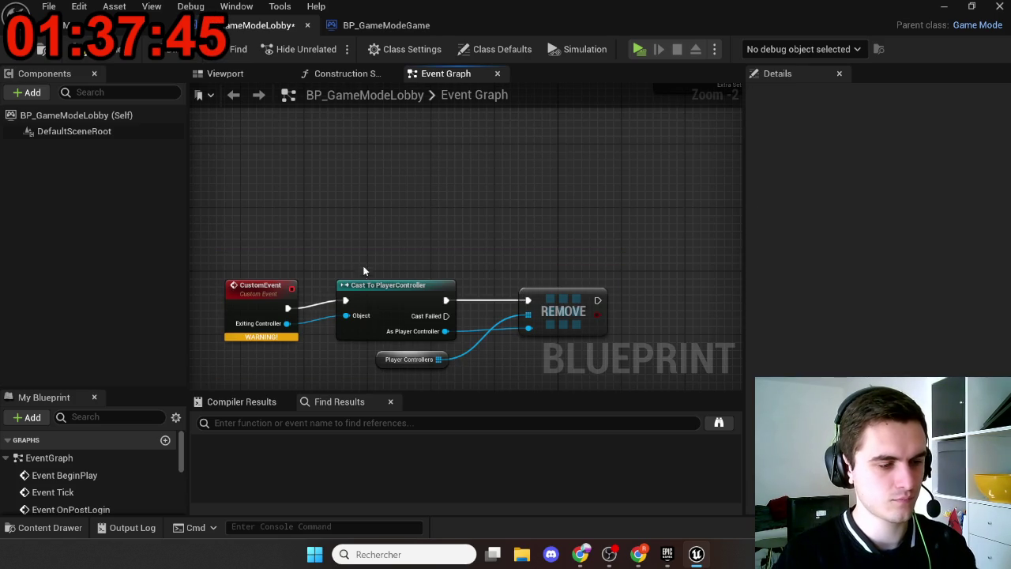
pyautogui.click(281, 285)
pyautogui.press('Delete')
pyautogui.click(385, 286)
pyautogui.press('Delete')
pyautogui.click(530, 317)
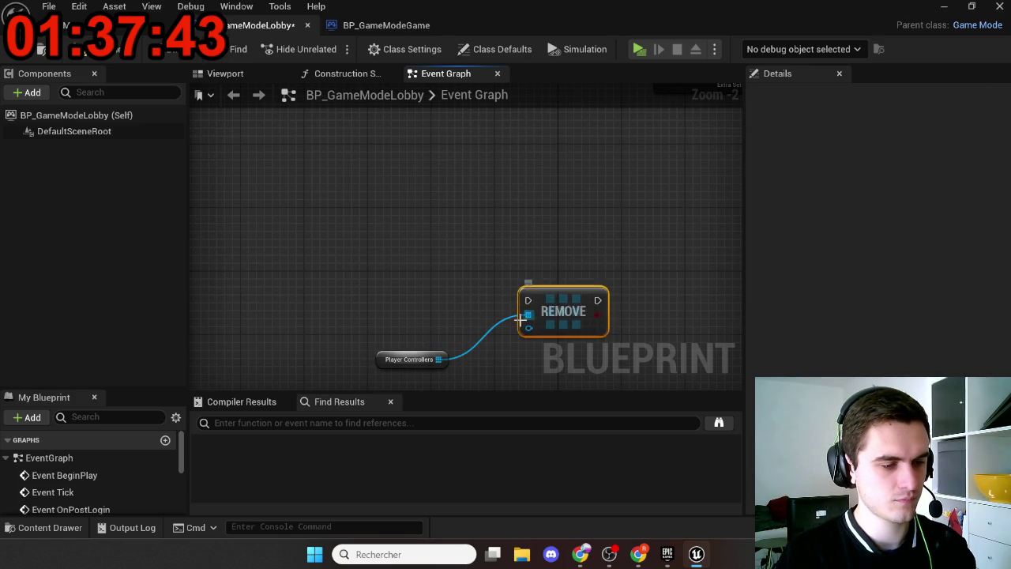
pyautogui.press('Delete')
pyautogui.click(388, 358)
pyautogui.press('Delete')
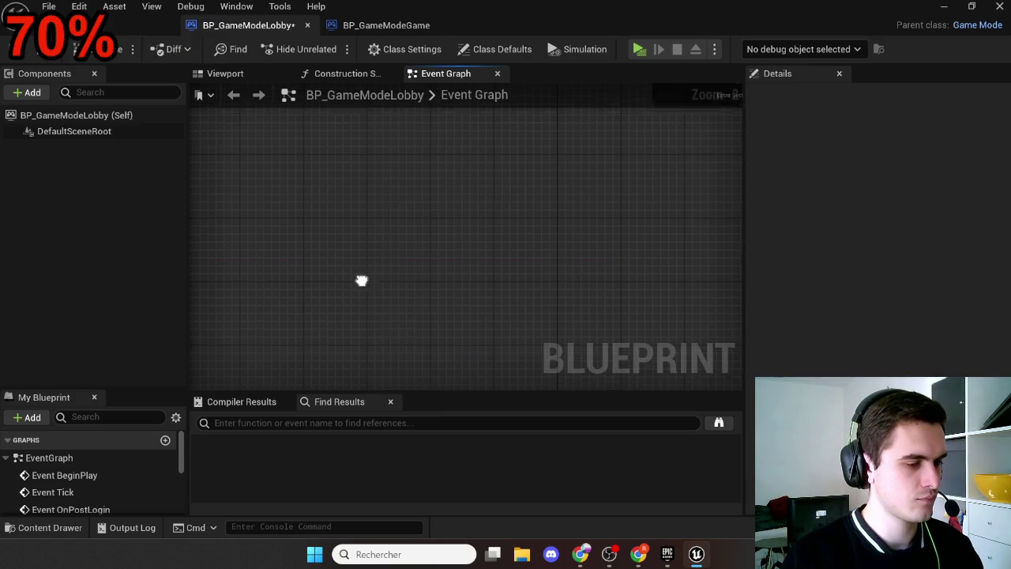
# Create a PlayerControllers variable from the Player Controllers node
pyautogui.scroll(-3, 362, 275)
pyautogui.scroll(5, 287, 272)
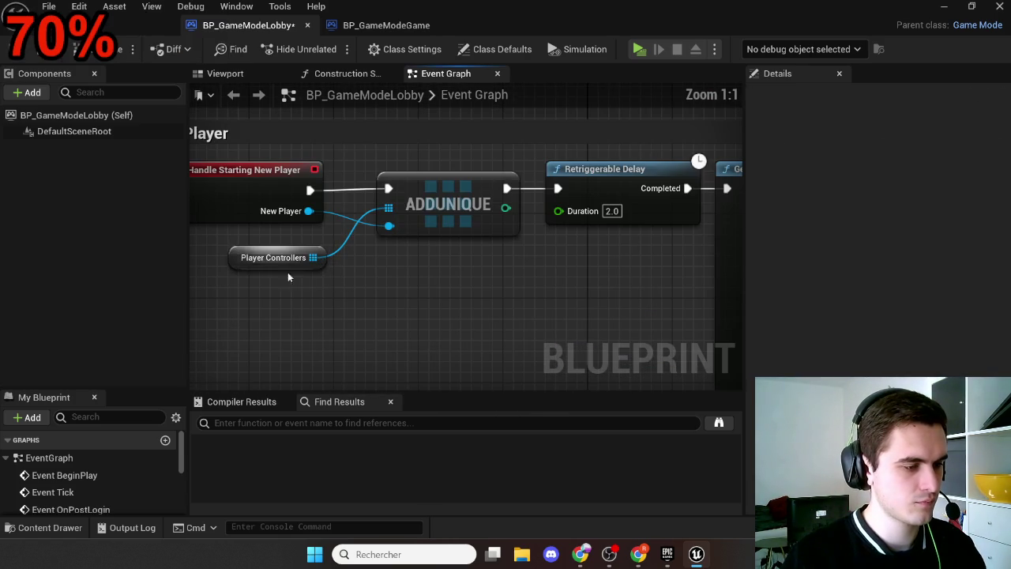
pyautogui.rightClick(239, 259)
pyautogui.press('Escape')
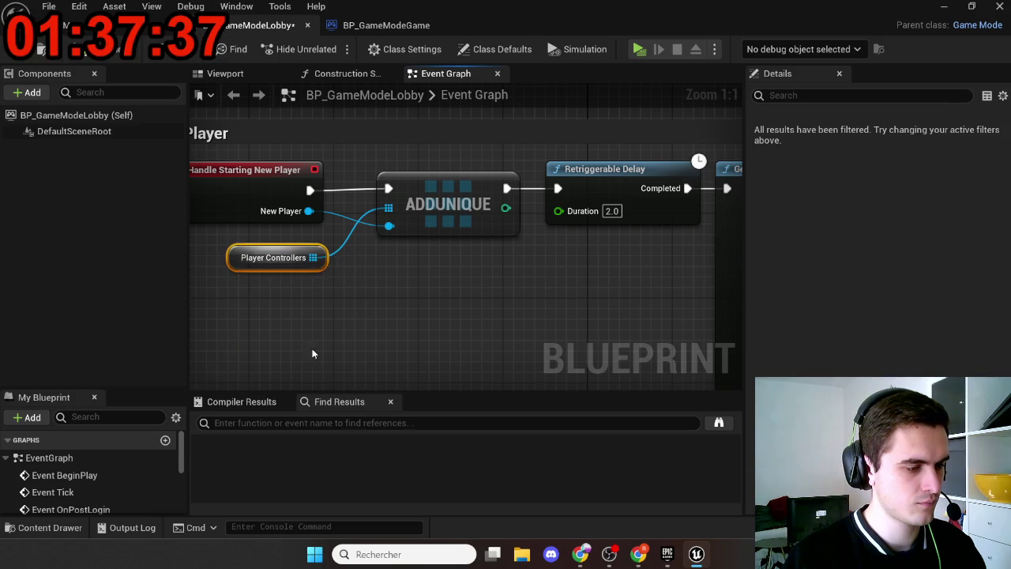
pyautogui.hotkey('ctrl', 'z')
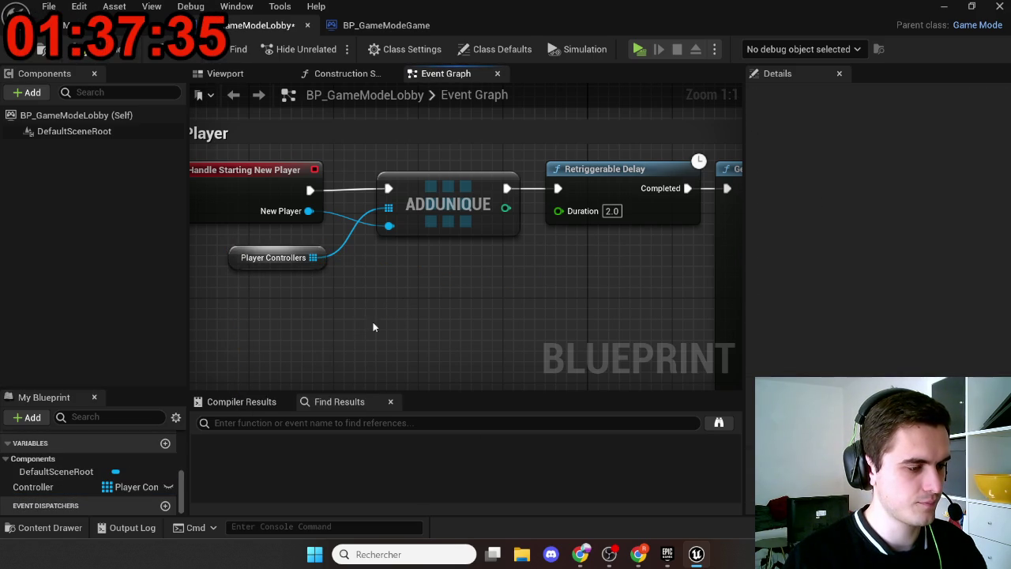
pyautogui.rightClick(237, 257)
pyautogui.click(379, 282)
pyautogui.scroll(-8, 401, 287)
pyautogui.scroll(7, 435, 214)
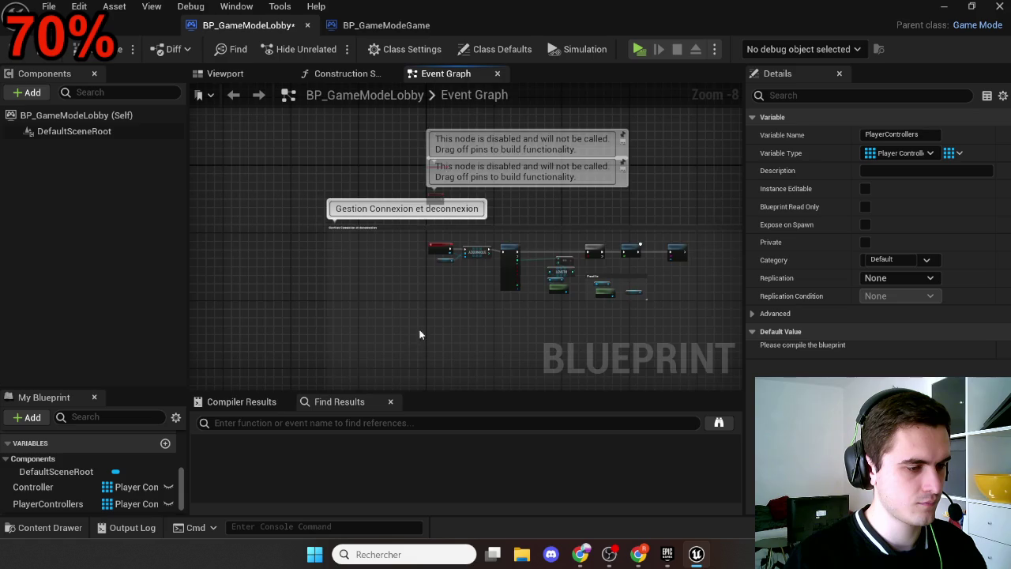
pyautogui.scroll(1, 446, 261)
pyautogui.moveTo(444, 254); pyautogui.dragTo(408, 175)
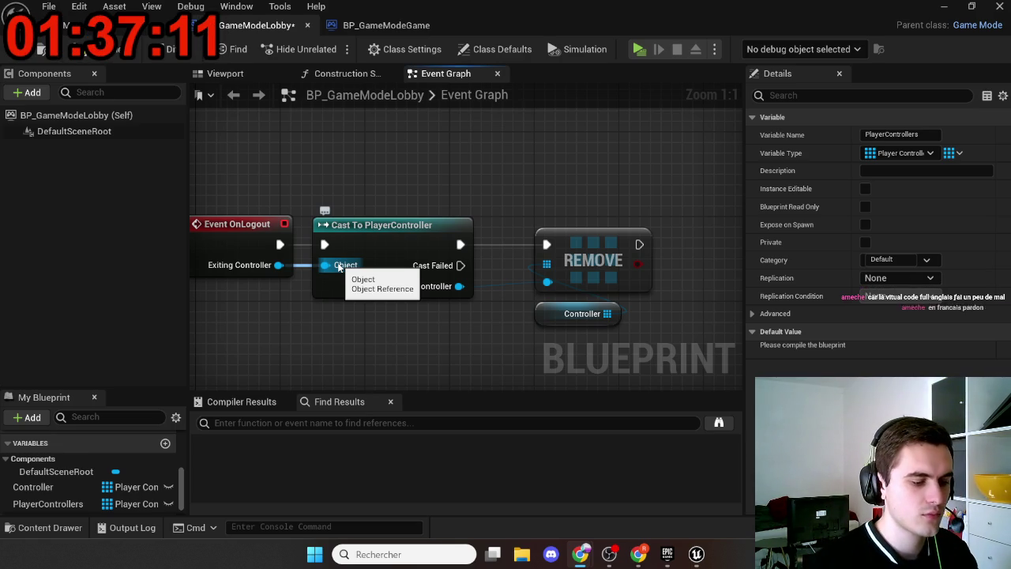
# Launch Visual Studio Code from the Start search with 'vis'
pyautogui.press('super')
pyautogui.write('vis')
pyautogui.press('Return')
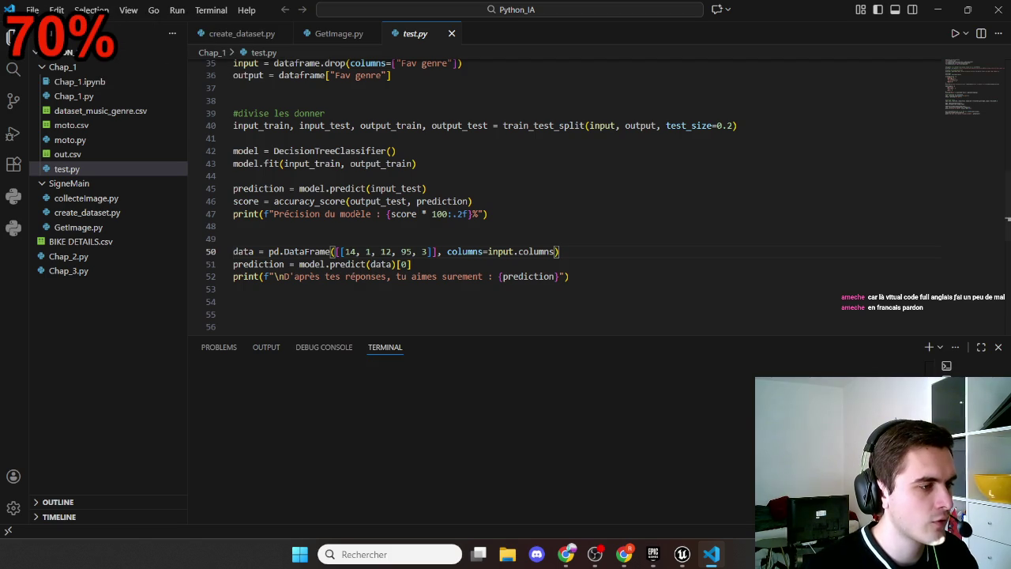
# Open File > Preferences > Settings in Visual Studio Code
pyautogui.click(33, 10)
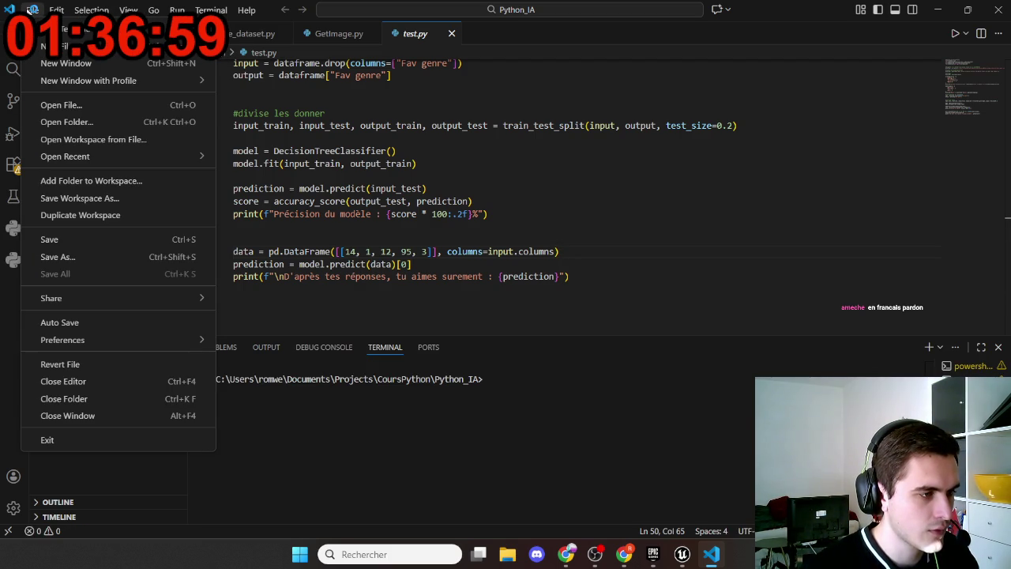
pyautogui.moveTo(178, 9)
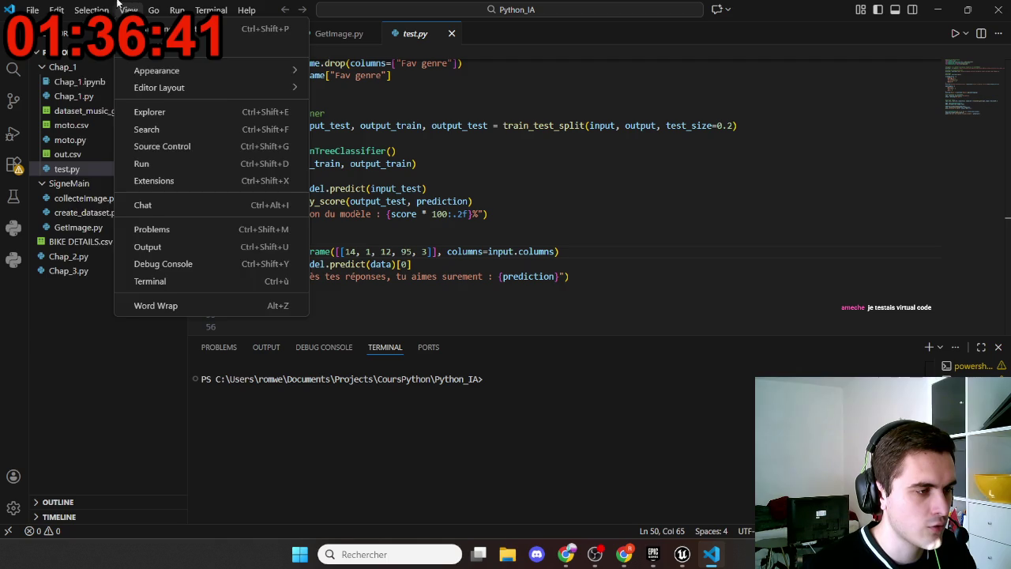
pyautogui.moveTo(92, 4)
pyautogui.moveTo(59, 8)
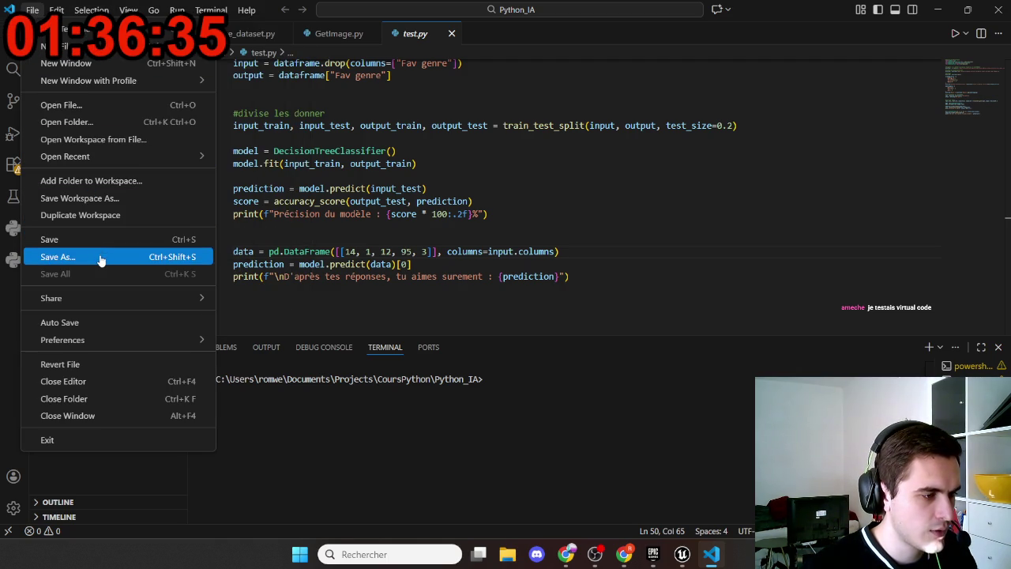
pyautogui.moveTo(99, 341)
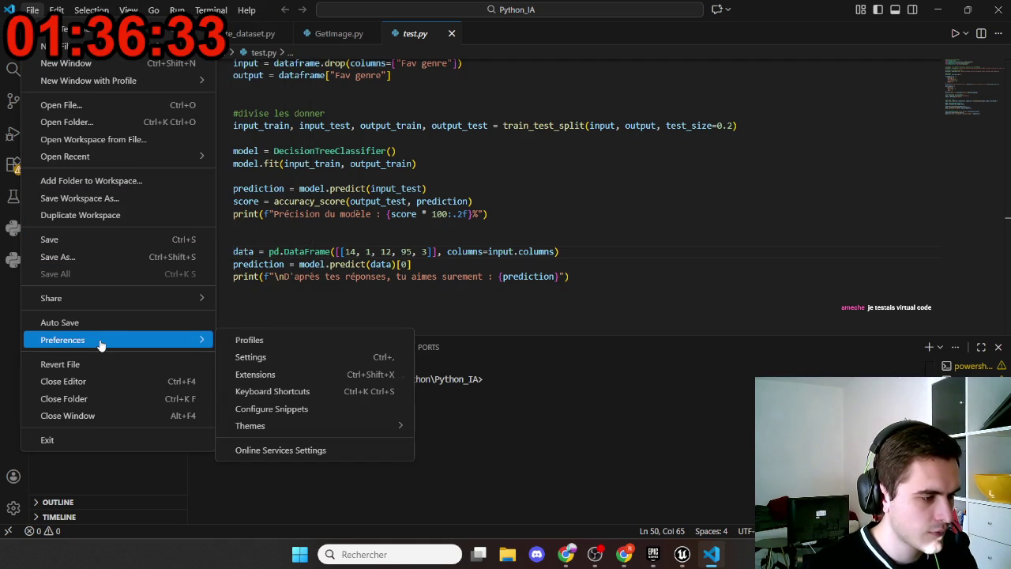
pyautogui.click(265, 356)
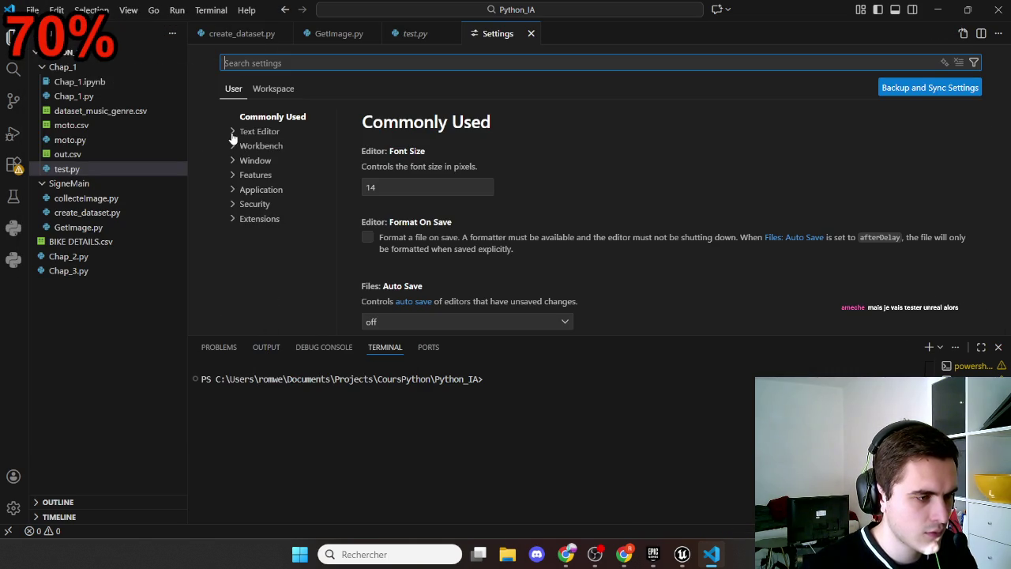
# Browse the Text Editor settings and view the Auto Closing Brackets choices
pyautogui.click(244, 132)
pyautogui.scroll(-2, 400, 222)
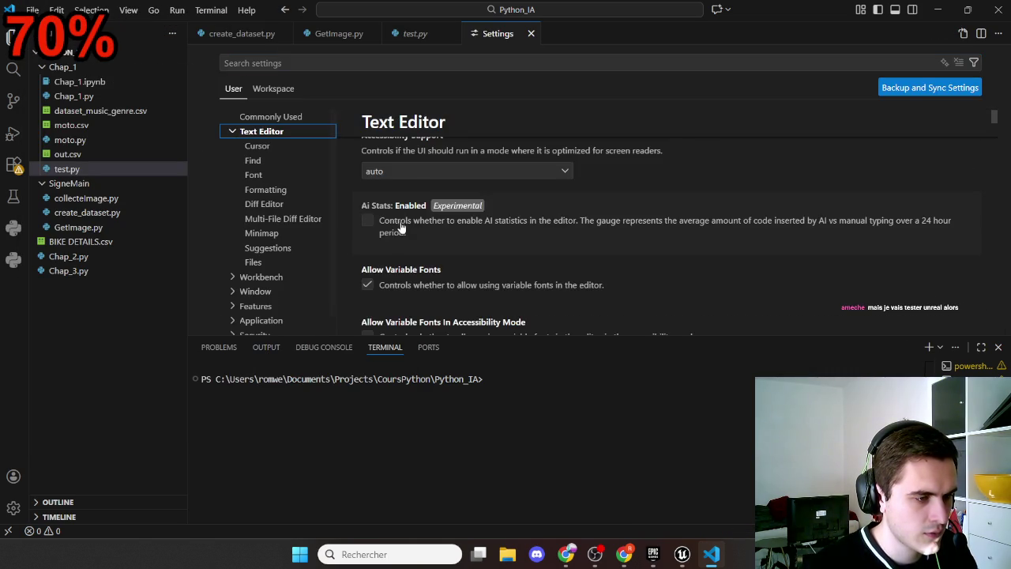
pyautogui.scroll(-5, 394, 233)
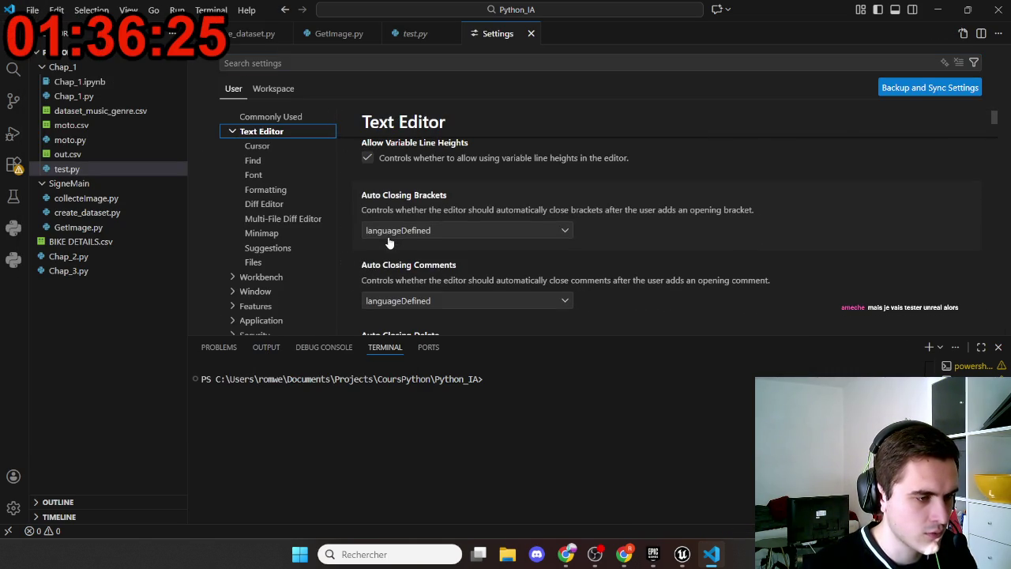
pyautogui.click(413, 233)
pyautogui.scroll(-3, 406, 255)
# Close the Settings tab unchanged and switch back to Unreal Engine
pyautogui.hotkey('ctrl', 'w')
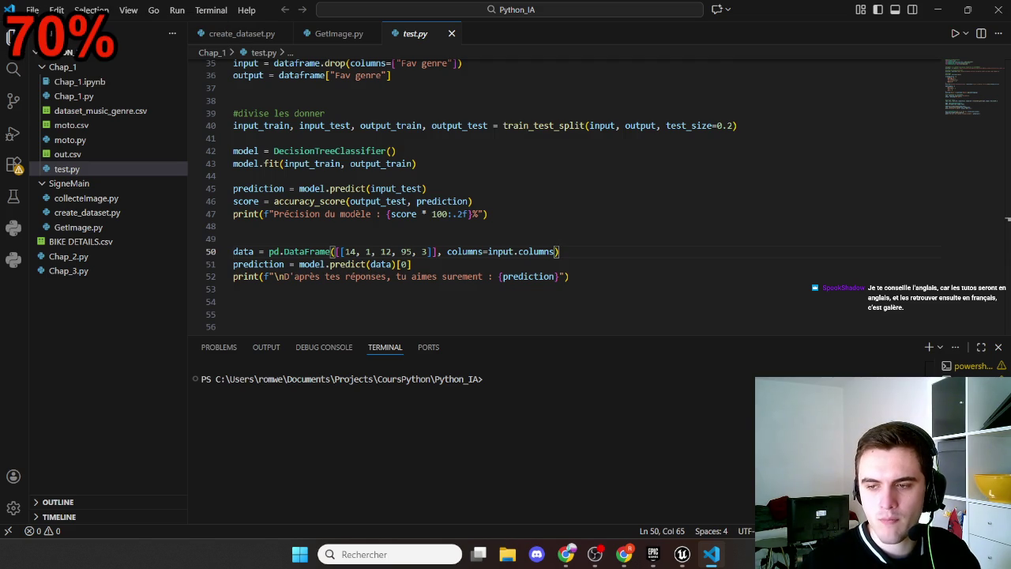
pyautogui.scroll(-3, 443, 166)
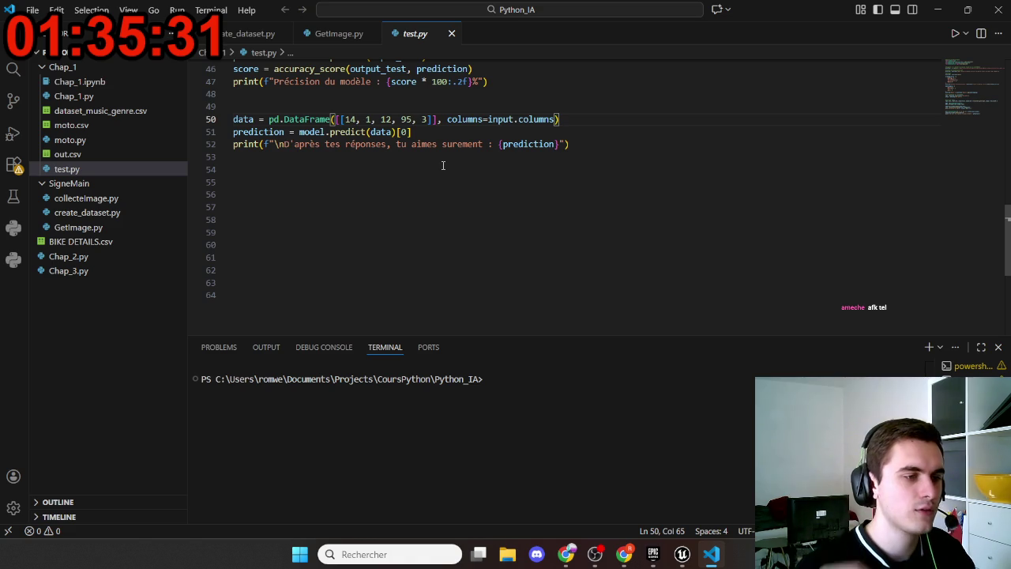
pyautogui.scroll(5, 443, 165)
pyautogui.scroll(-3, 451, 192)
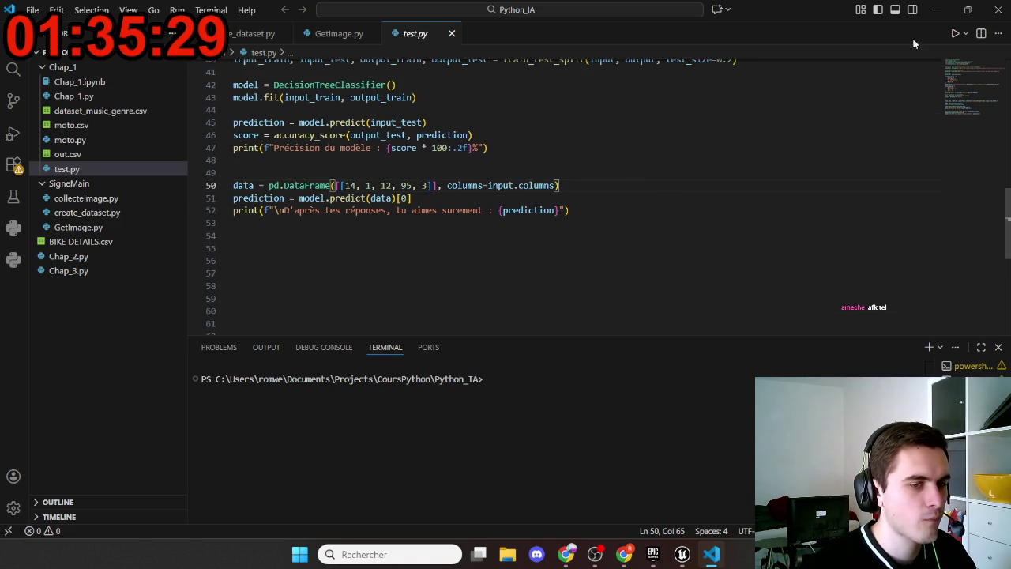
pyautogui.hotkey('alt', 'Tab')
pyautogui.scroll(-6, 431, 305)
pyautogui.scroll(5, 466, 308)
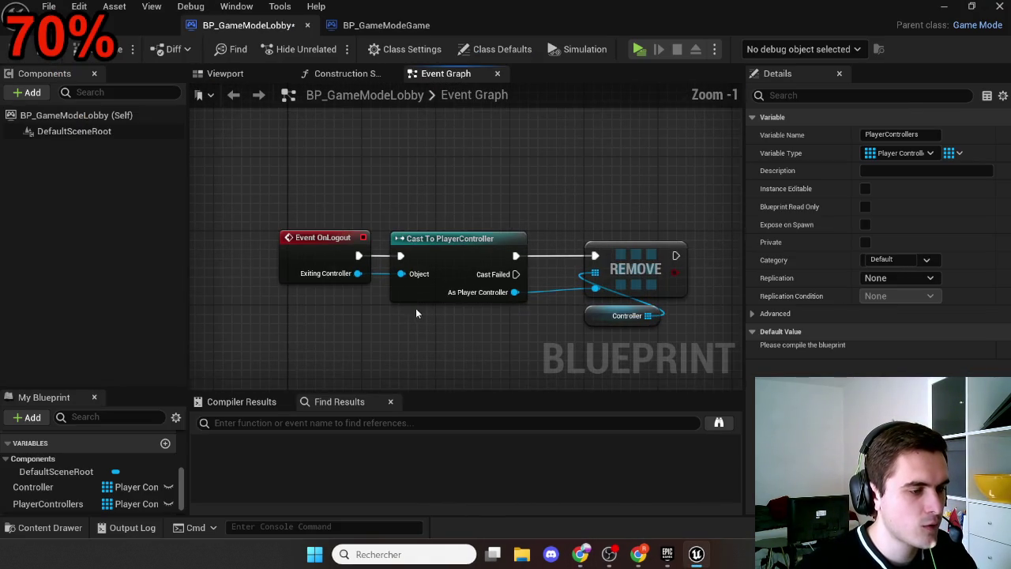
pyautogui.moveTo(390, 309); pyautogui.dragTo(345, 284)
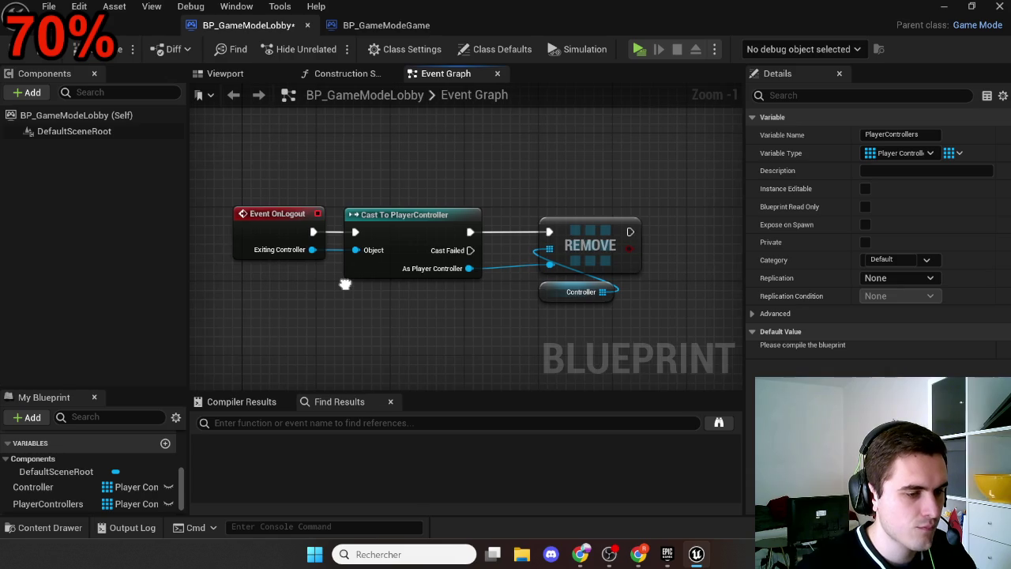
pyautogui.scroll(-5, 356, 293)
pyautogui.scroll(3, 373, 334)
pyautogui.scroll(3, 374, 249)
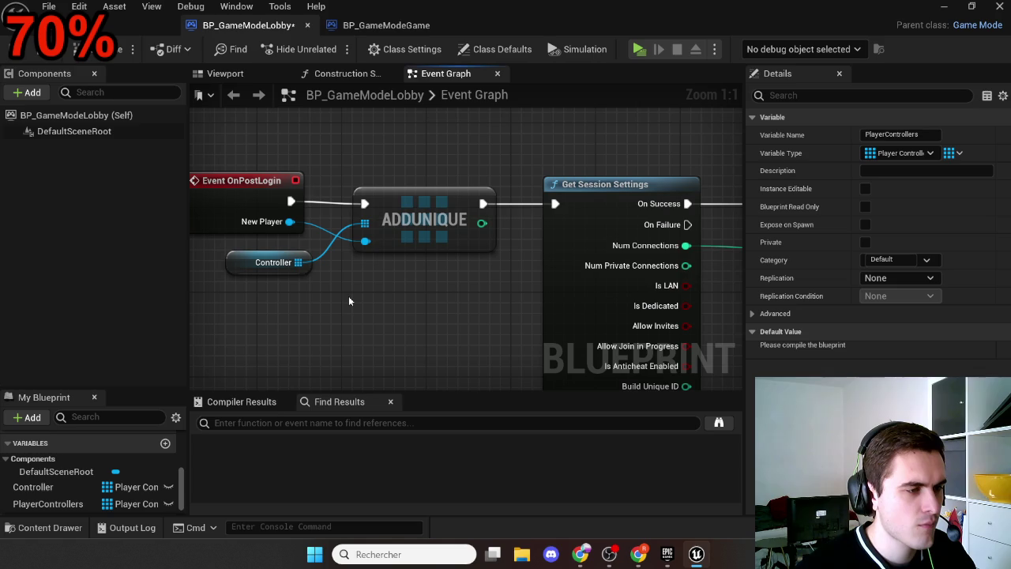
pyautogui.scroll(-6, 348, 299)
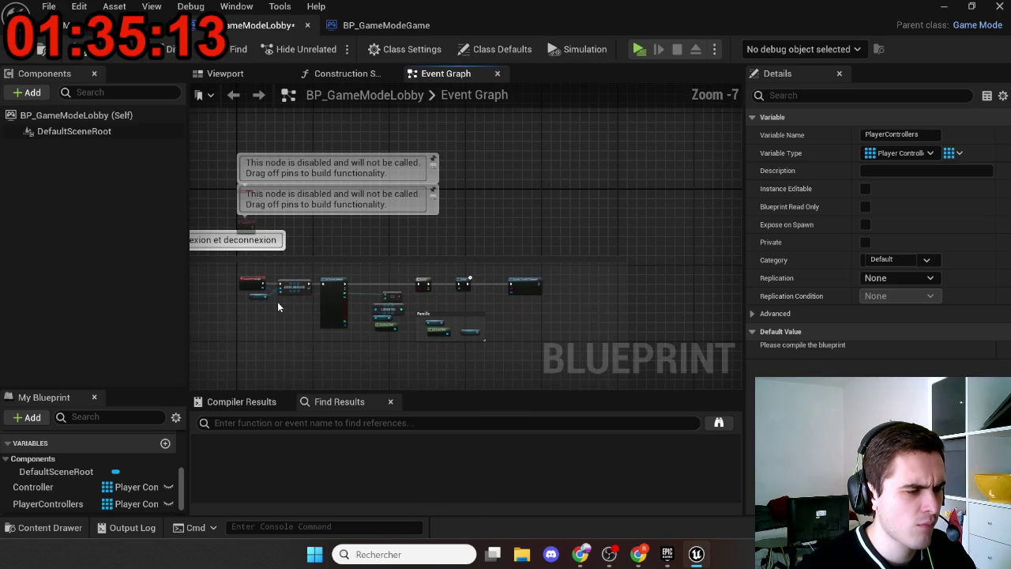
pyautogui.scroll(2, 361, 291)
pyautogui.scroll(1, 361, 291)
pyautogui.moveTo(361, 291)
pyautogui.mouseDown()
pyautogui.moveTo(346, 269)
pyautogui.moveTo(419, 237)
pyautogui.moveTo(578, 248)
pyautogui.moveTo(377, 225)
pyautogui.moveTo(260, 233)
pyautogui.moveTo(434, 234)
pyautogui.moveTo(381, 246)
pyautogui.moveTo(429, 243)
pyautogui.moveTo(398, 240)
pyautogui.mouseUp()
pyautogui.scroll(-9, 398, 240)
pyautogui.scroll(9, 361, 245)
pyautogui.moveTo(359, 253)
pyautogui.mouseDown()
pyautogui.moveTo(267, 241)
pyautogui.moveTo(243, 214)
pyautogui.mouseUp()
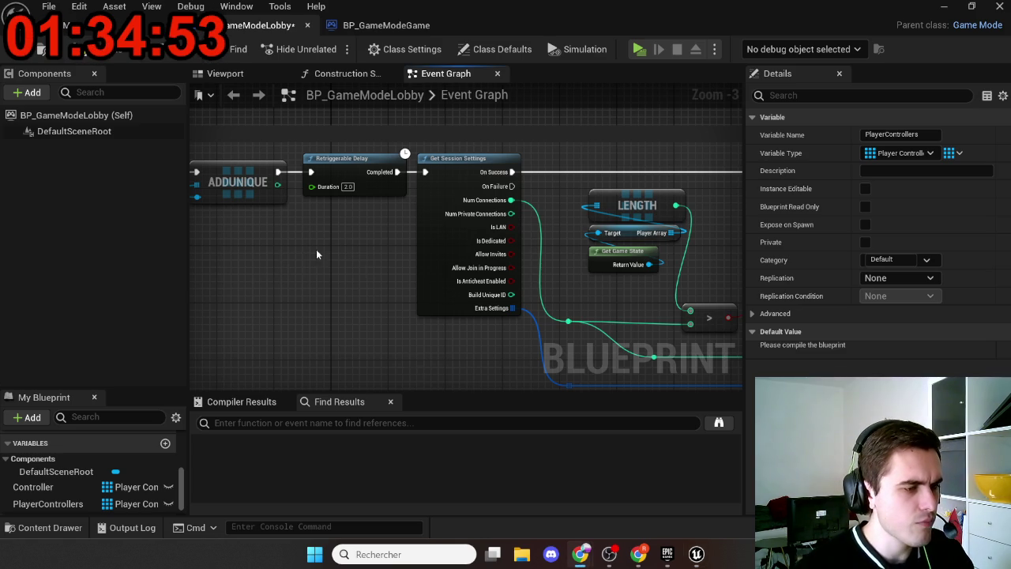
pyautogui.scroll(-4, 338, 260)
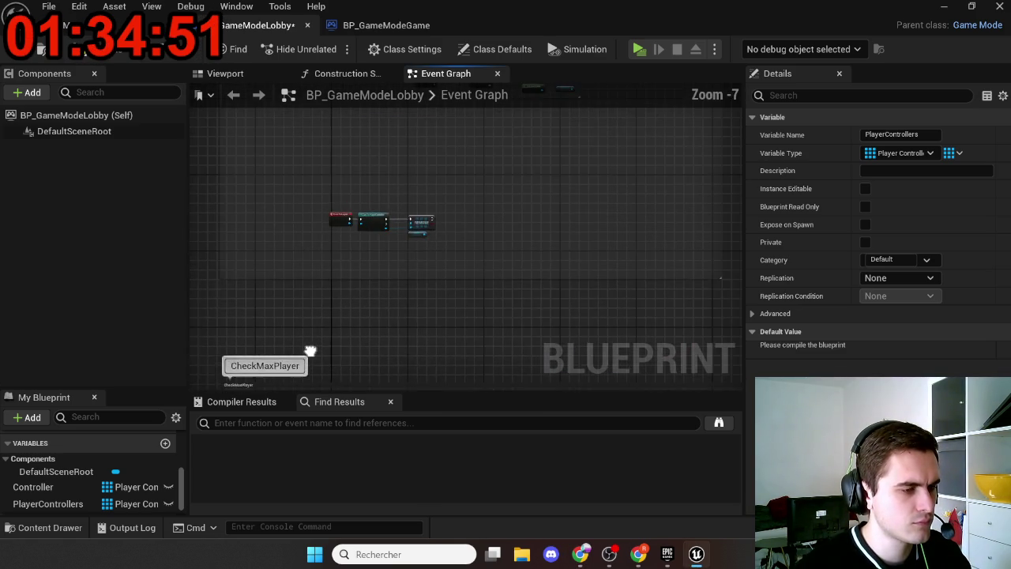
pyautogui.click(73, 504)
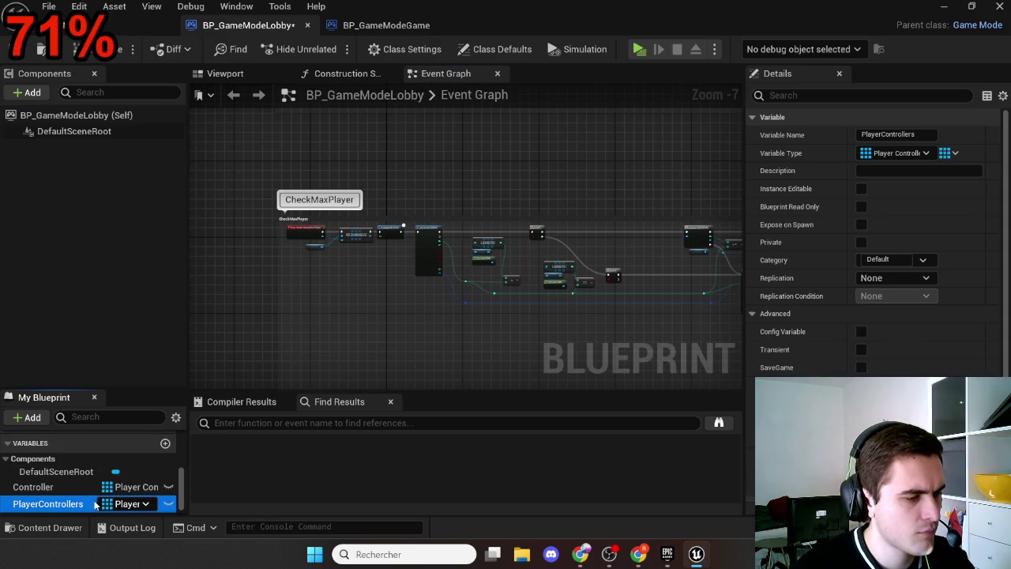
pyautogui.press('Delete')
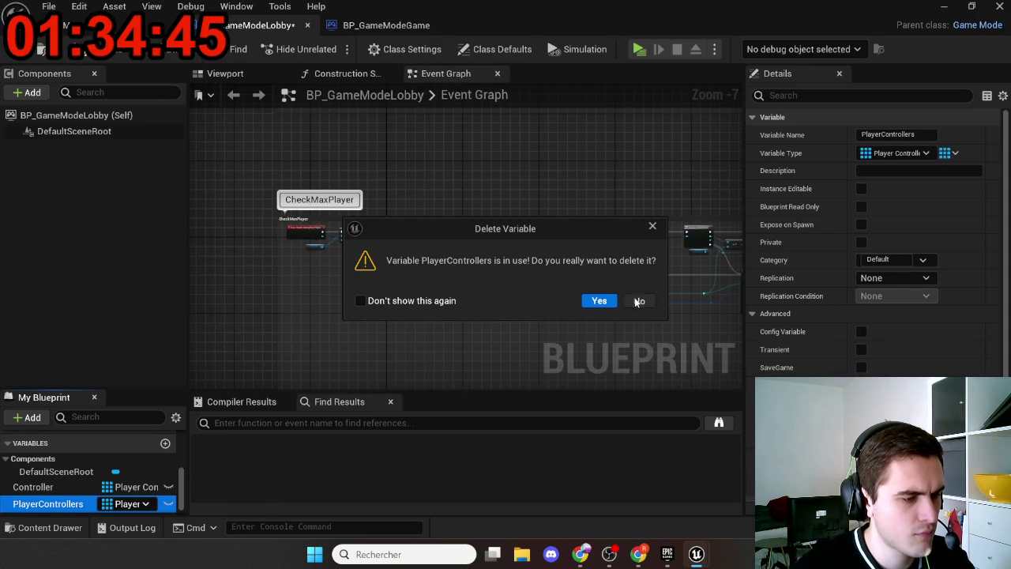
pyautogui.click(638, 301)
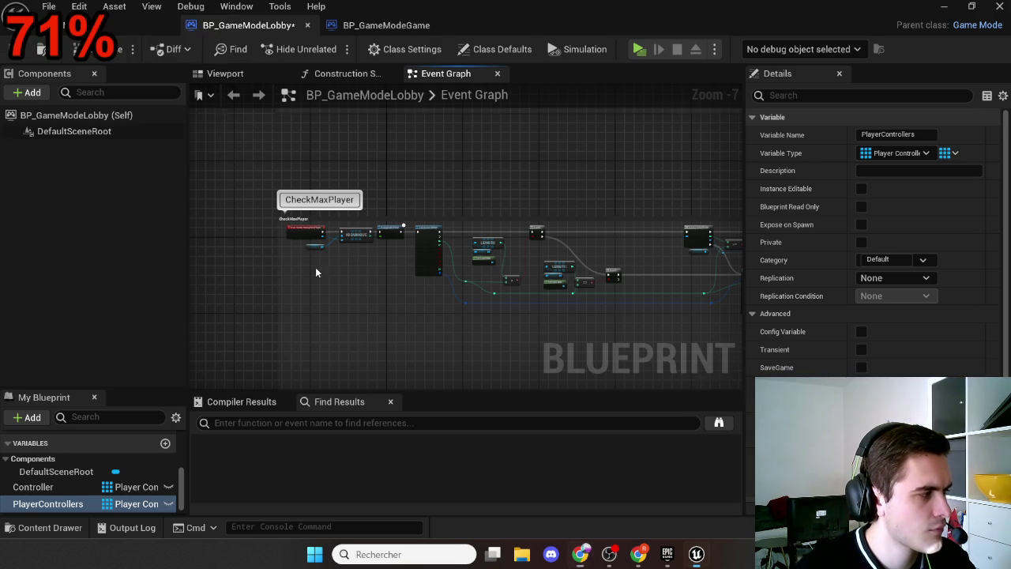
pyautogui.scroll(-5, 315, 269)
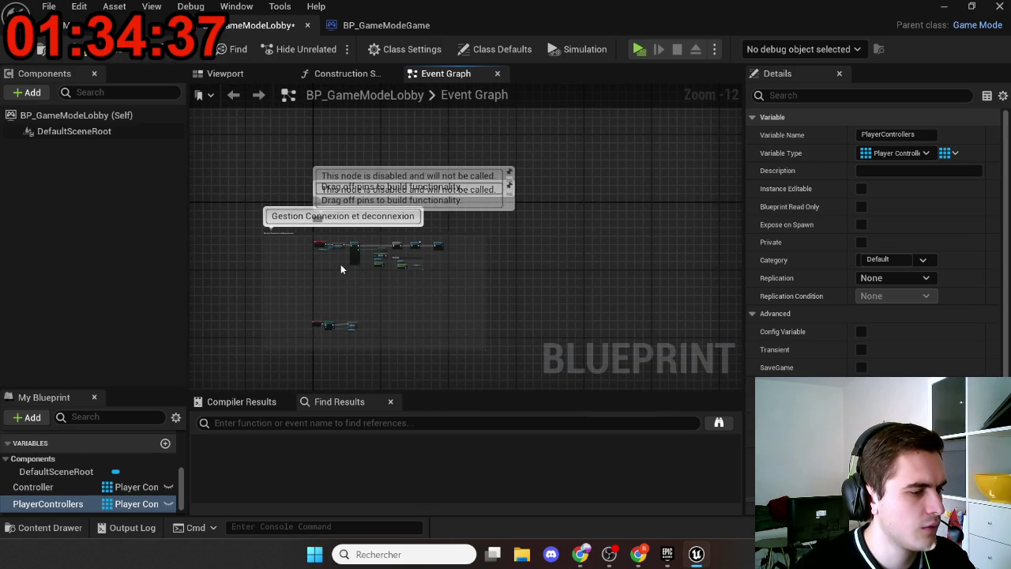
pyautogui.scroll(9, 342, 267)
pyautogui.moveTo(341, 249)
pyautogui.mouseDown()
pyautogui.moveTo(303, 292)
pyautogui.moveTo(380, 299)
pyautogui.mouseUp()
pyautogui.scroll(-9, 380, 298)
pyautogui.scroll(7, 335, 258)
pyautogui.scroll(2, 337, 237)
pyautogui.scroll(-2, 338, 219)
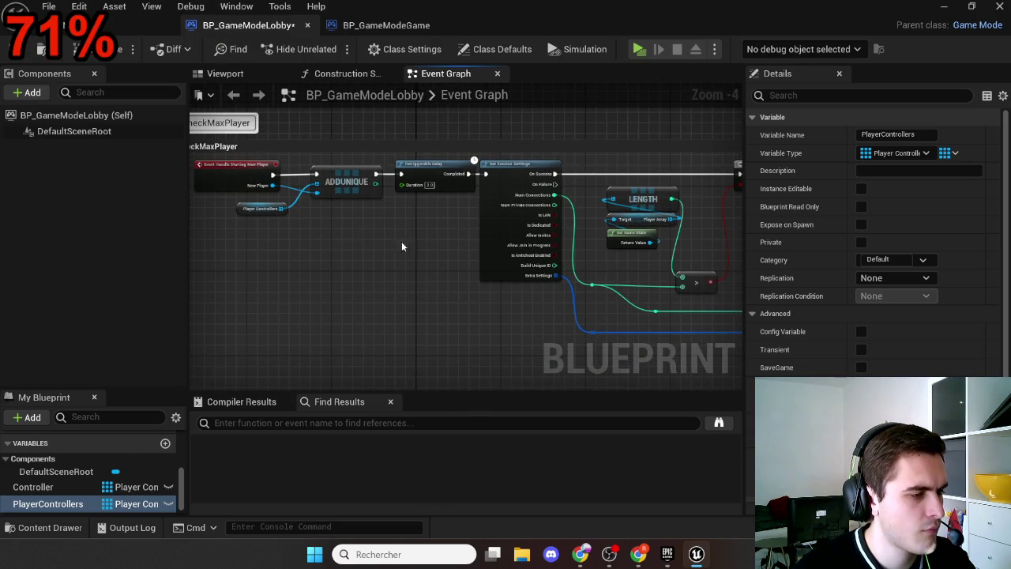
pyautogui.scroll(-6, 327, 207)
pyautogui.moveTo(327, 208); pyautogui.dragTo(328, 389)
pyautogui.scroll(9, 346, 186)
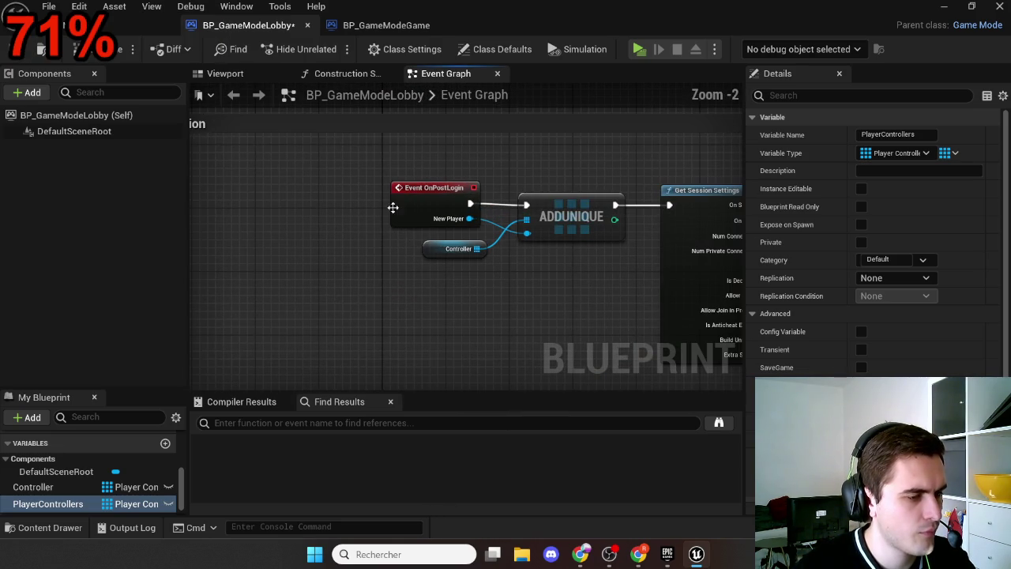
pyautogui.scroll(-9, 474, 248)
pyautogui.scroll(8, 391, 316)
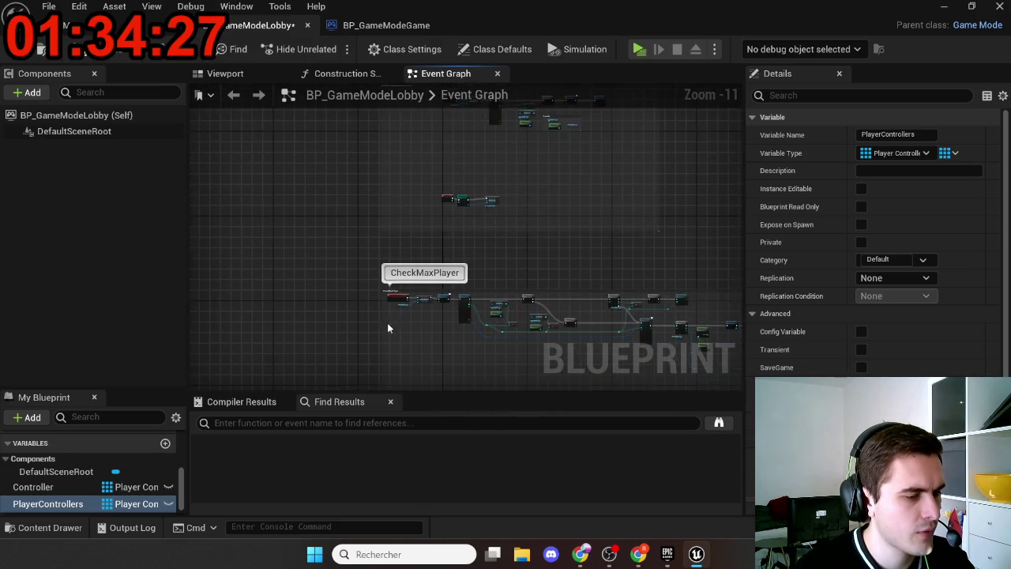
# Delete the PlayerControllers variable and feed the Controller array into ADDUNIQUE's target
pyautogui.click(47, 503)
pyautogui.press('Delete')
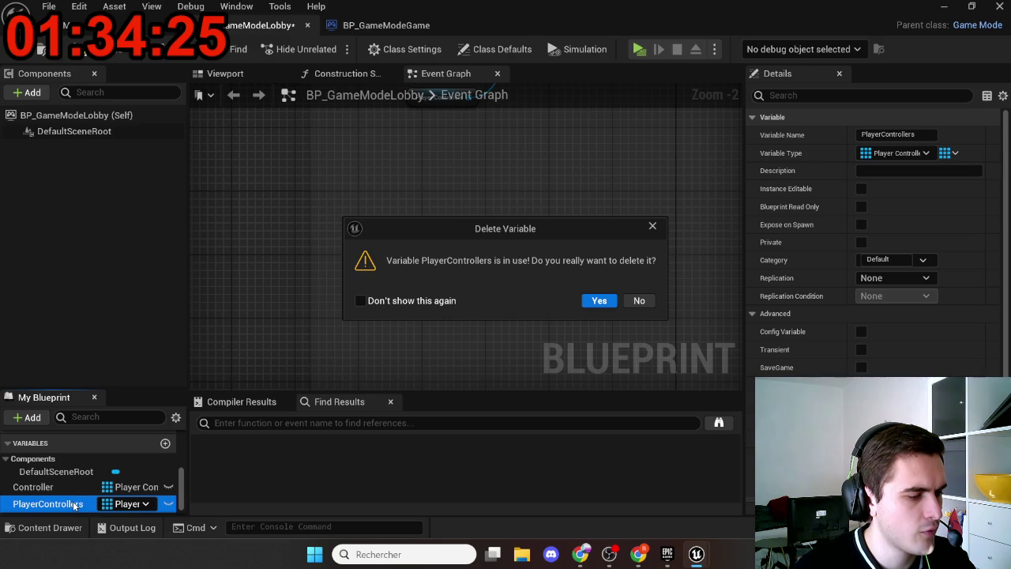
pyautogui.click(599, 300)
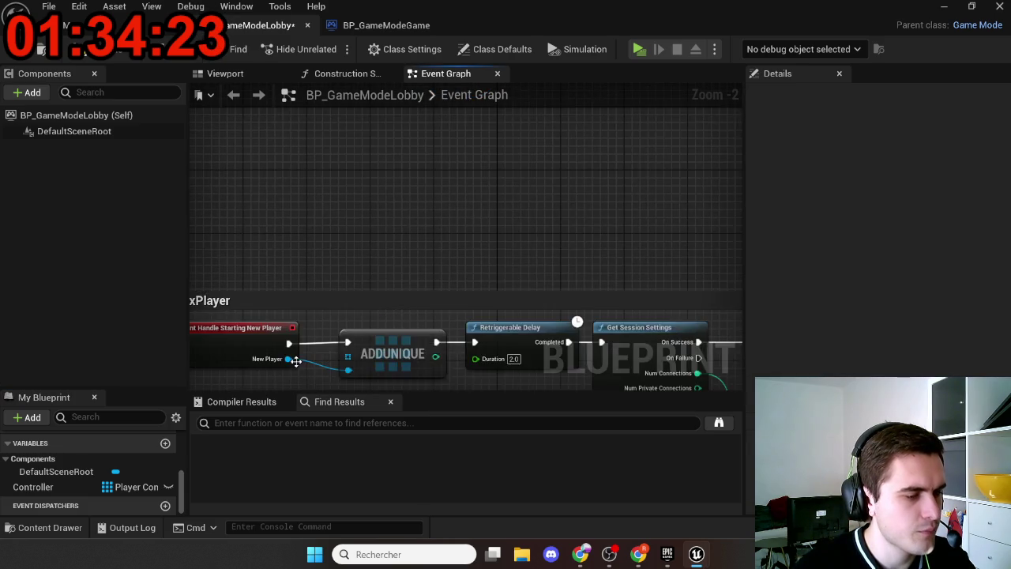
pyautogui.scroll(3, 371, 214)
pyautogui.moveTo(48, 486)
pyautogui.mouseDown()
pyautogui.moveTo(384, 286)
pyautogui.moveTo(414, 207)
pyautogui.moveTo(316, 339)
pyautogui.moveTo(361, 293)
pyautogui.moveTo(245, 251)
pyautogui.mouseUp()
# Place Controller variable getters near the second LENGTH check and beside Update Session
pyautogui.scroll(-2, 361, 293)
pyautogui.moveTo(531, 283)
pyautogui.mouseDown()
pyautogui.moveTo(255, 253)
pyautogui.moveTo(350, 316)
pyautogui.moveTo(514, 271)
pyautogui.moveTo(304, 358)
pyautogui.mouseUp()
pyautogui.scroll(-2, 350, 316)
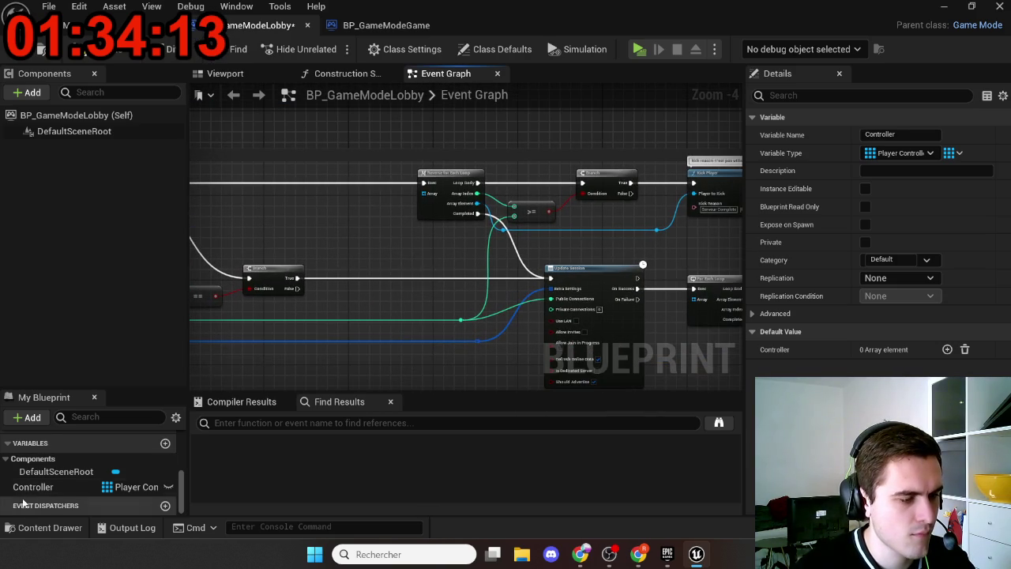
pyautogui.moveTo(32, 487)
pyautogui.mouseDown()
pyautogui.moveTo(418, 201)
pyautogui.moveTo(359, 190)
pyautogui.mouseUp()
pyautogui.moveTo(430, 259); pyautogui.dragTo(189, 222)
pyautogui.moveTo(496, 338); pyautogui.dragTo(461, 308)
pyautogui.moveTo(57, 489)
pyautogui.mouseDown()
pyautogui.moveTo(485, 260)
pyautogui.moveTo(371, 246)
pyautogui.moveTo(430, 299)
pyautogui.mouseUp()
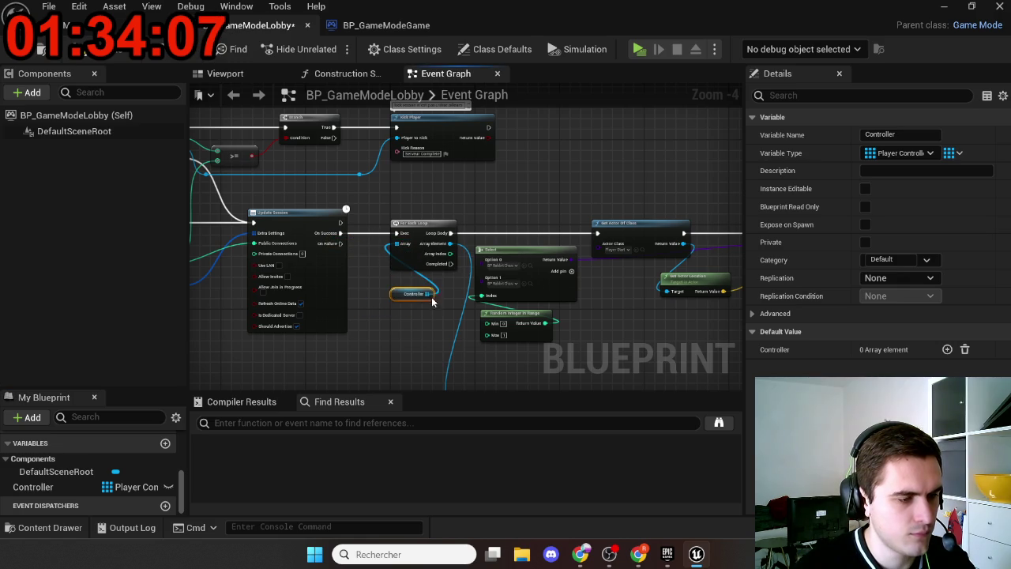
# Save the lobby blueprint and select the Event Handle Starting New Player node
pyautogui.click(37, 50)
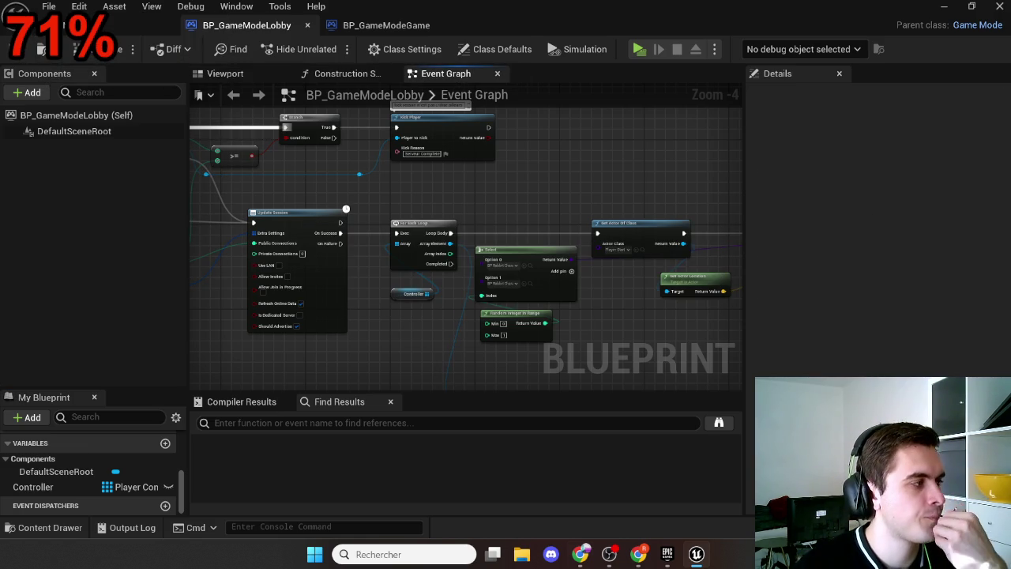
pyautogui.scroll(-3, 472, 201)
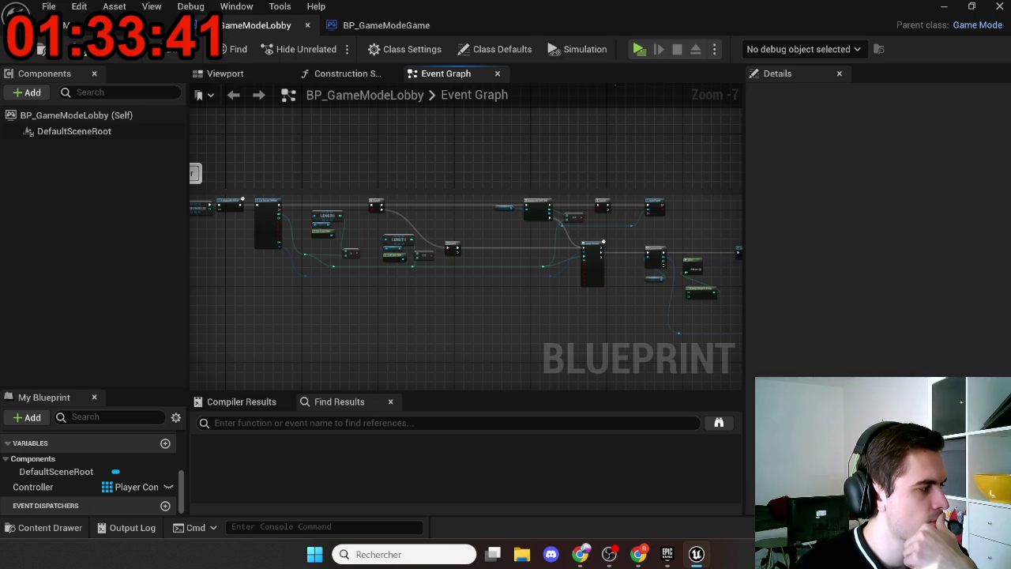
pyautogui.click(581, 554)
pyautogui.scroll(7, 343, 303)
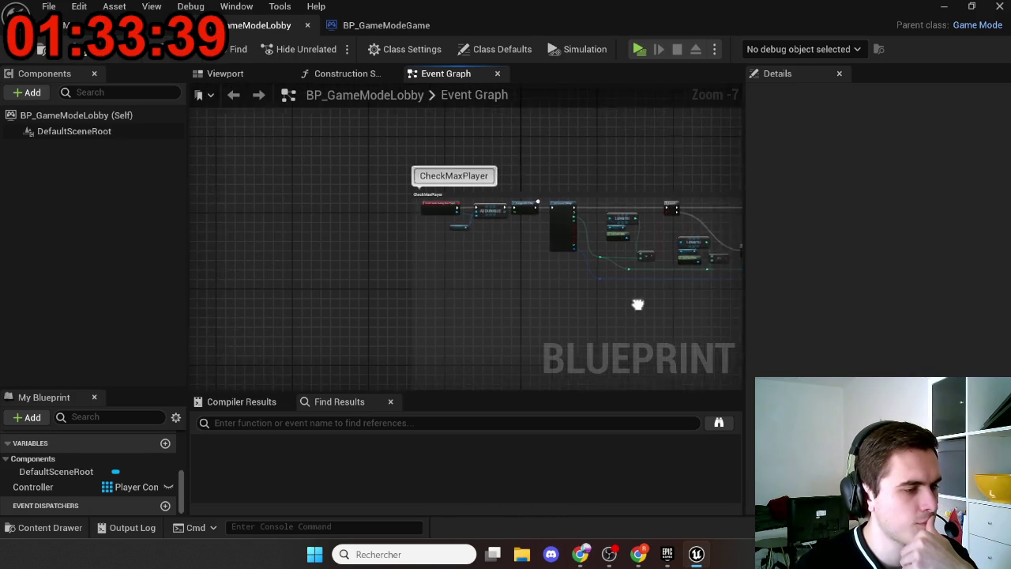
pyautogui.click(447, 260)
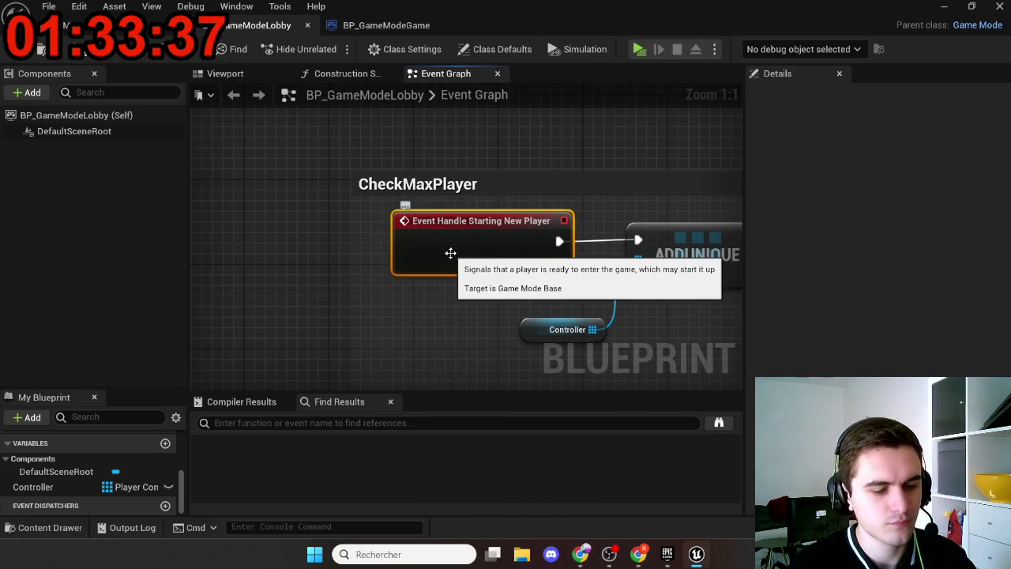
# Delete the Event Handle Starting New Player node
pyautogui.press('Delete')
pyautogui.scroll(-6, 367, 343)
pyautogui.scroll(5, 417, 170)
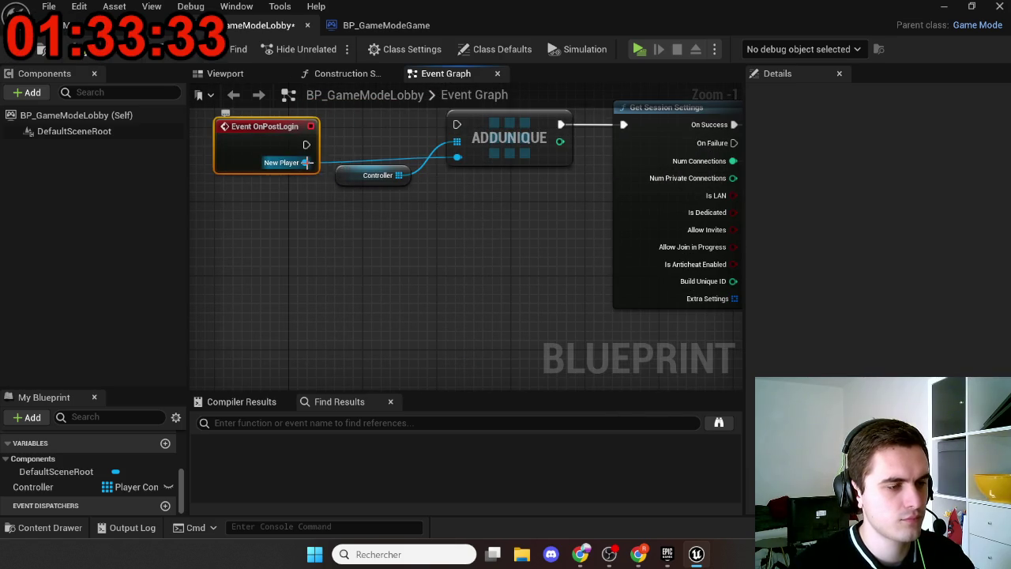
pyautogui.moveTo(282, 153)
pyautogui.mouseDown()
pyautogui.moveTo(167, 493)
pyautogui.moveTo(536, 35)
pyautogui.mouseUp()
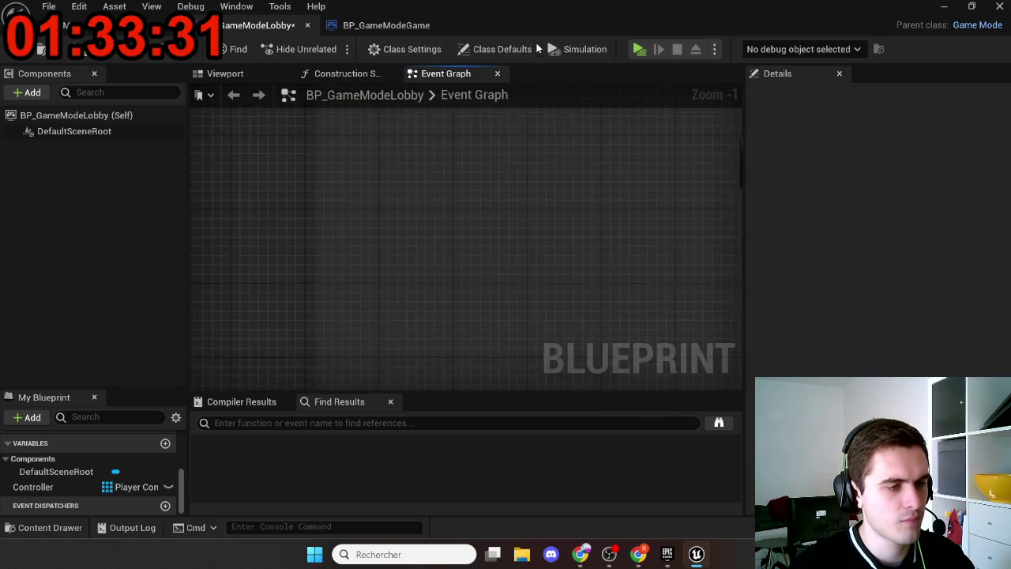
pyautogui.moveTo(609, 51)
pyautogui.mouseDown()
pyautogui.moveTo(508, 264)
pyautogui.moveTo(334, 174)
pyautogui.moveTo(321, 155)
pyautogui.mouseUp()
pyautogui.scroll(-9, 481, 242)
pyautogui.scroll(5, 316, 241)
# Connect OnPostLogin's New Player pin to ADDUNIQUE's item input and save the blueprint
pyautogui.moveTo(283, 387)
pyautogui.mouseDown()
pyautogui.moveTo(316, 241)
pyautogui.moveTo(386, 245)
pyautogui.moveTo(394, 233)
pyautogui.mouseUp()
pyautogui.scroll(3, 319, 214)
pyautogui.click(393, 233)
pyautogui.moveTo(333, 236); pyautogui.dragTo(397, 241)
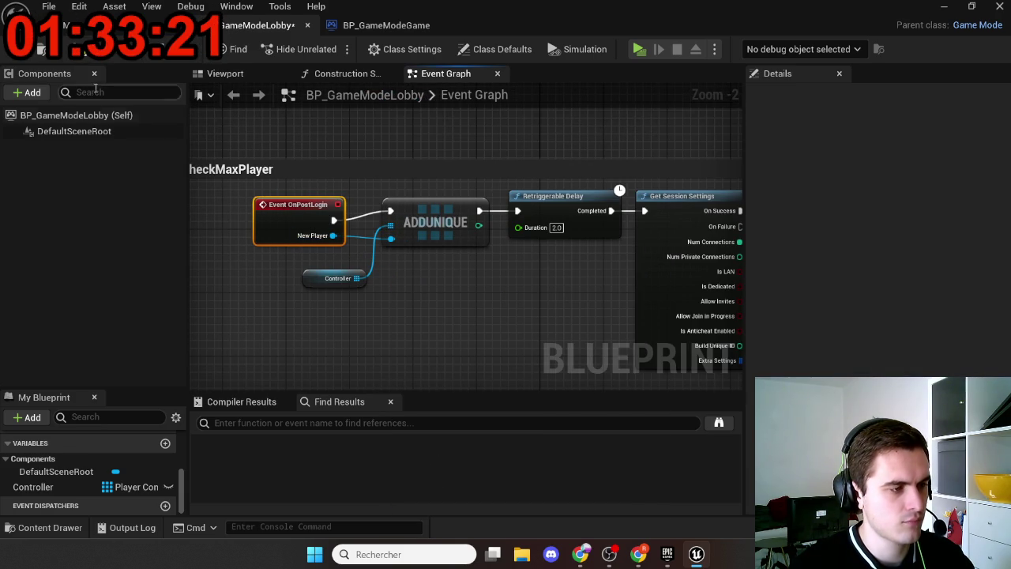
pyautogui.click(35, 53)
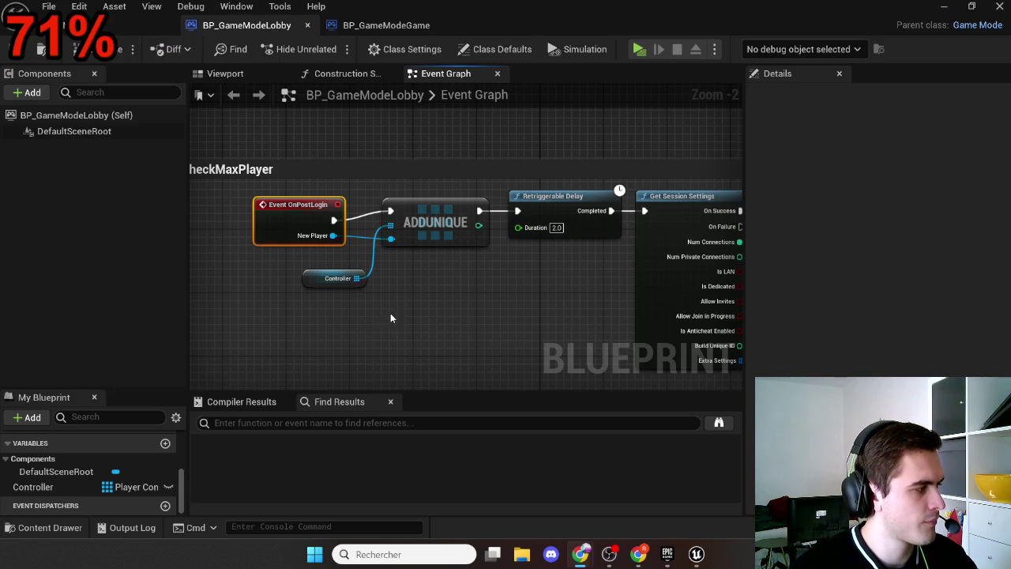
pyautogui.moveTo(447, 323)
pyautogui.mouseDown()
pyautogui.moveTo(343, 350)
pyautogui.moveTo(190, 315)
pyautogui.moveTo(316, 240)
pyautogui.moveTo(208, 236)
pyautogui.moveTo(82, 268)
pyautogui.mouseUp()
pyautogui.scroll(-1, 343, 350)
pyautogui.moveTo(520, 223)
pyautogui.mouseDown()
pyautogui.moveTo(287, 239)
pyautogui.moveTo(695, 186)
pyautogui.mouseUp()
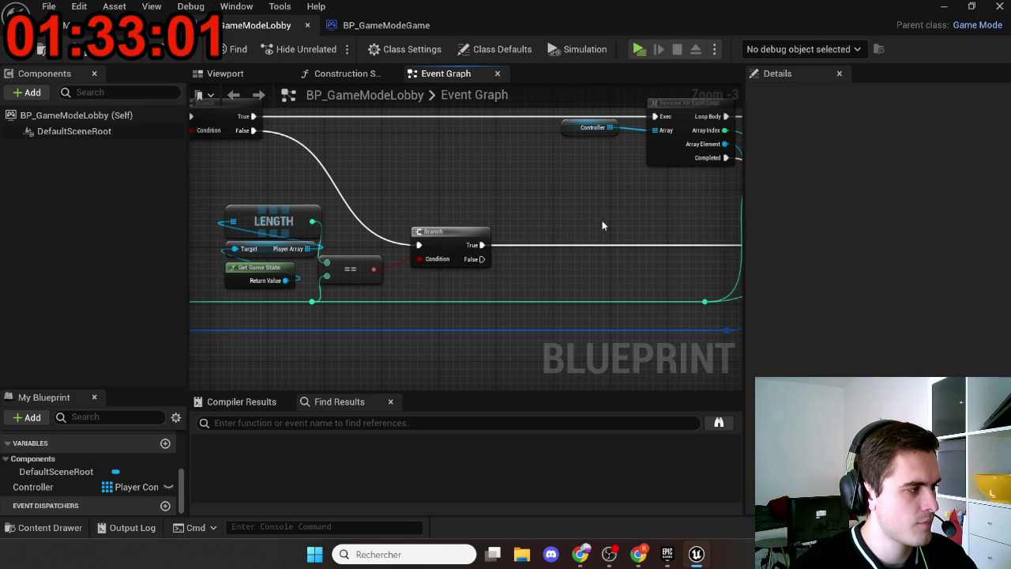
# Delete the SpawnActor and Get Actor Location nodes
pyautogui.scroll(-3, 601, 219)
pyautogui.scroll(3, 257, 231)
pyautogui.moveTo(411, 290); pyautogui.dragTo(323, 264)
pyautogui.scroll(-2, 302, 230)
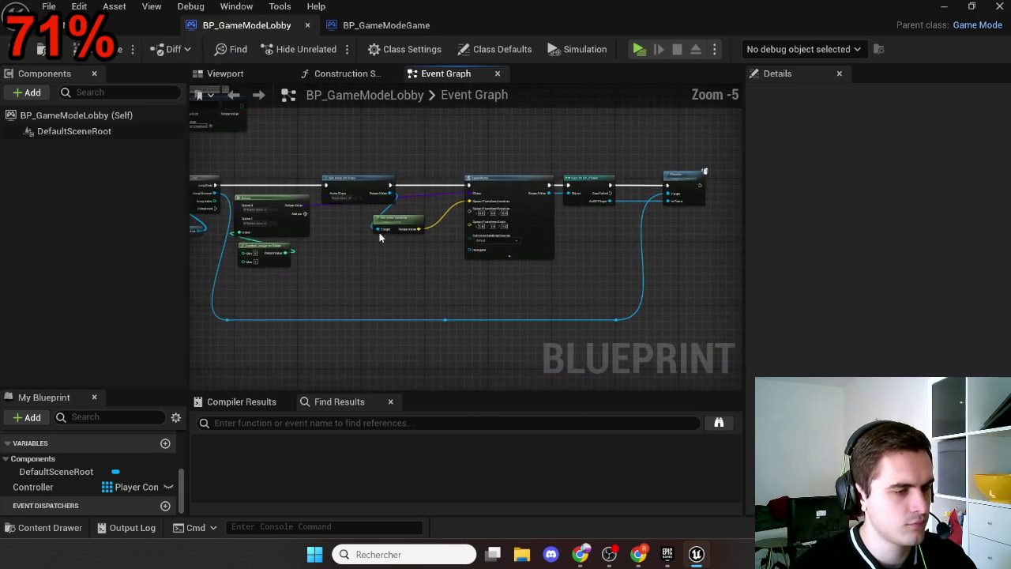
pyautogui.scroll(3, 505, 197)
pyautogui.click(493, 156)
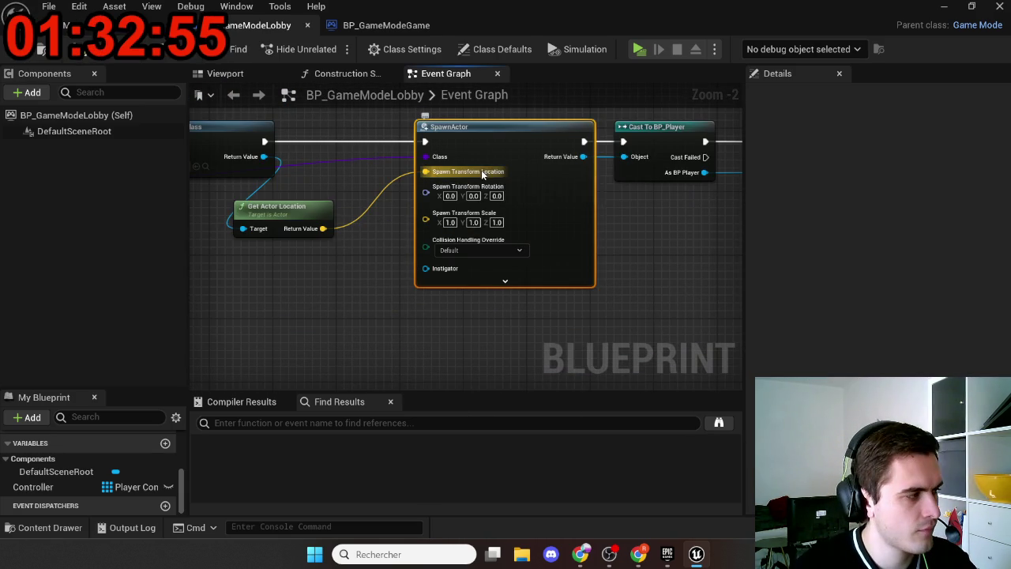
pyautogui.press('Delete')
pyautogui.moveTo(315, 230)
pyautogui.mouseDown()
pyautogui.moveTo(383, 260)
pyautogui.moveTo(318, 274)
pyautogui.mouseUp()
pyautogui.click(383, 260)
pyautogui.press('Delete')
pyautogui.scroll(-1, 392, 263)
pyautogui.scroll(-1, 422, 268)
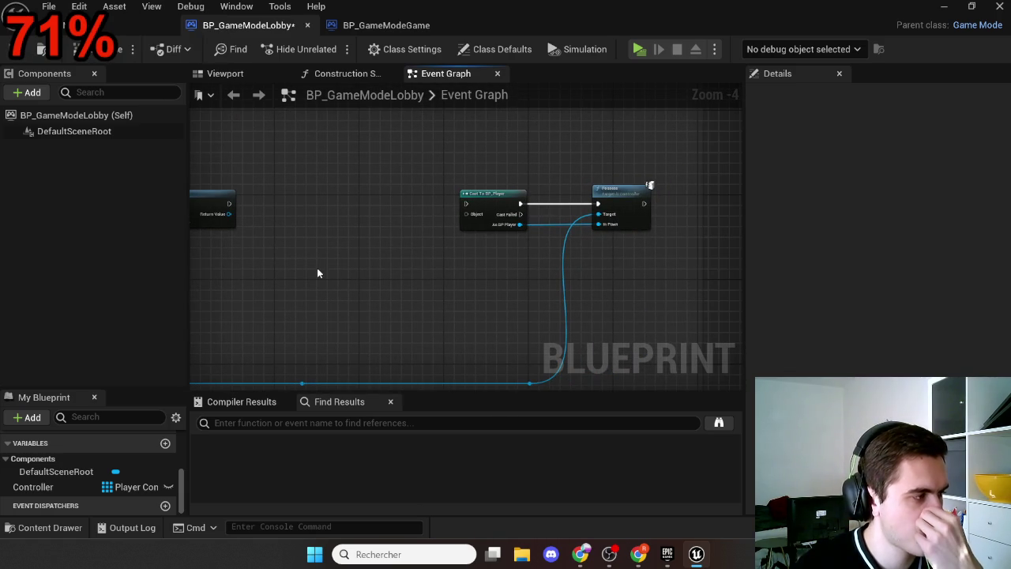
# Rearrange the Get Actor Of Class and Possess nodes and pull a wire from the loop's Completed output
pyautogui.moveTo(317, 273)
pyautogui.mouseDown()
pyautogui.moveTo(406, 246)
pyautogui.moveTo(668, 232)
pyautogui.moveTo(579, 238)
pyautogui.mouseUp()
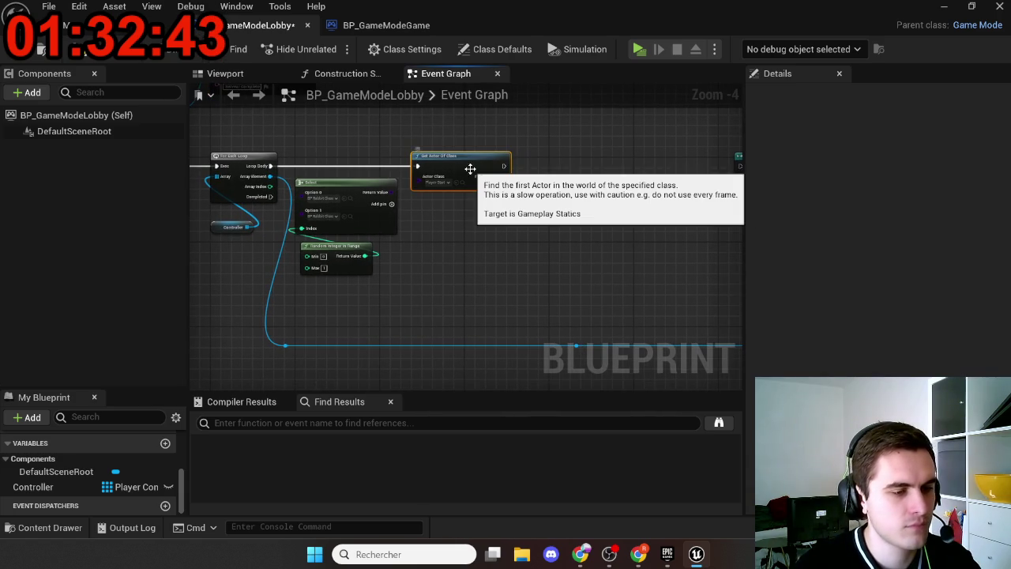
pyautogui.moveTo(470, 168); pyautogui.dragTo(470, 168)
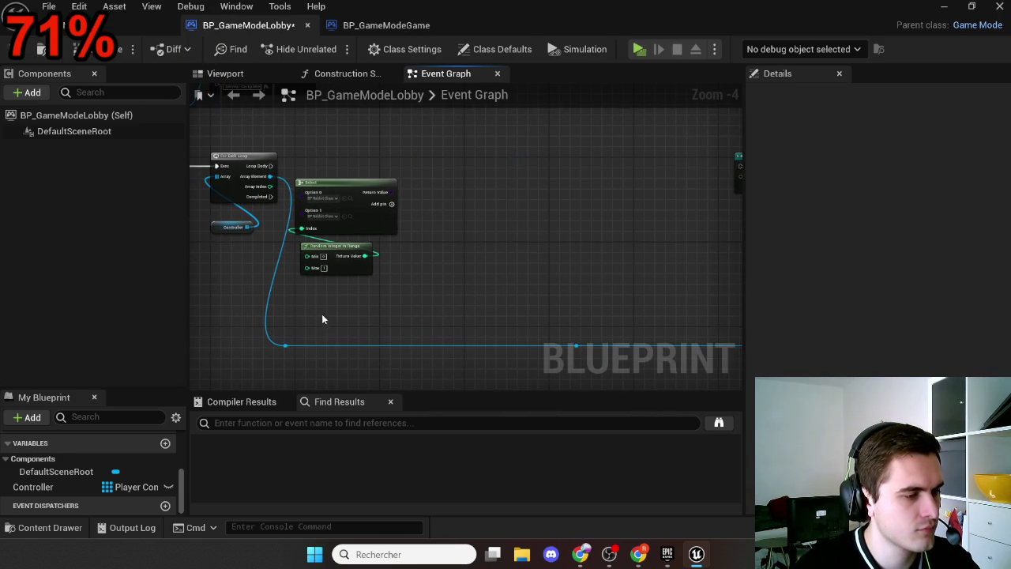
pyautogui.scroll(-2, 395, 225)
pyautogui.moveTo(395, 314)
pyautogui.mouseDown()
pyautogui.moveTo(614, 194)
pyautogui.moveTo(432, 194)
pyautogui.mouseUp()
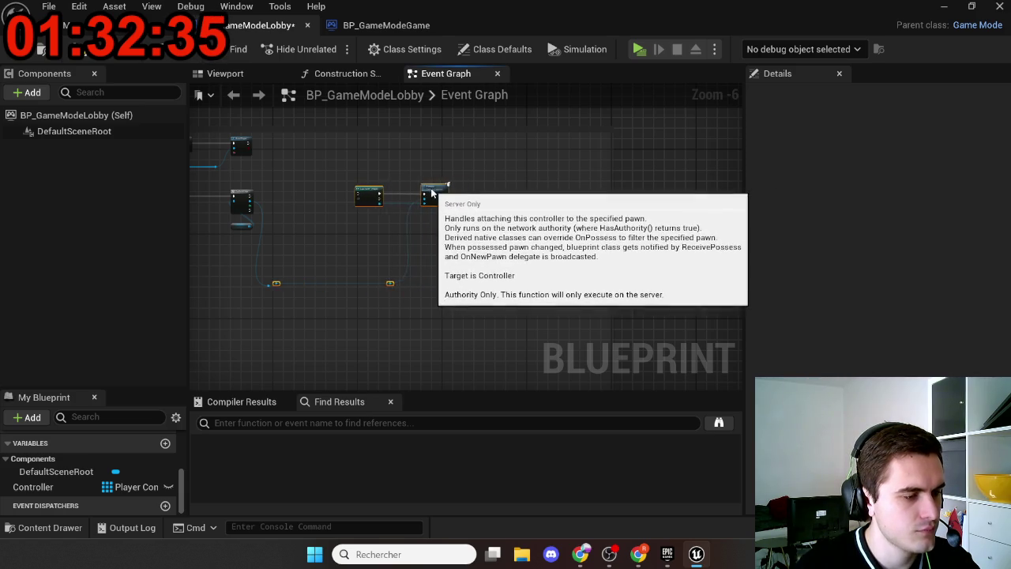
pyautogui.scroll(7, 384, 252)
pyautogui.moveTo(375, 286); pyautogui.dragTo(400, 259)
pyautogui.scroll(-4, 395, 264)
pyautogui.moveTo(248, 135)
pyautogui.mouseDown()
pyautogui.moveTo(339, 205)
pyautogui.moveTo(499, 387)
pyautogui.moveTo(588, 273)
pyautogui.moveTo(613, 258)
pyautogui.mouseUp()
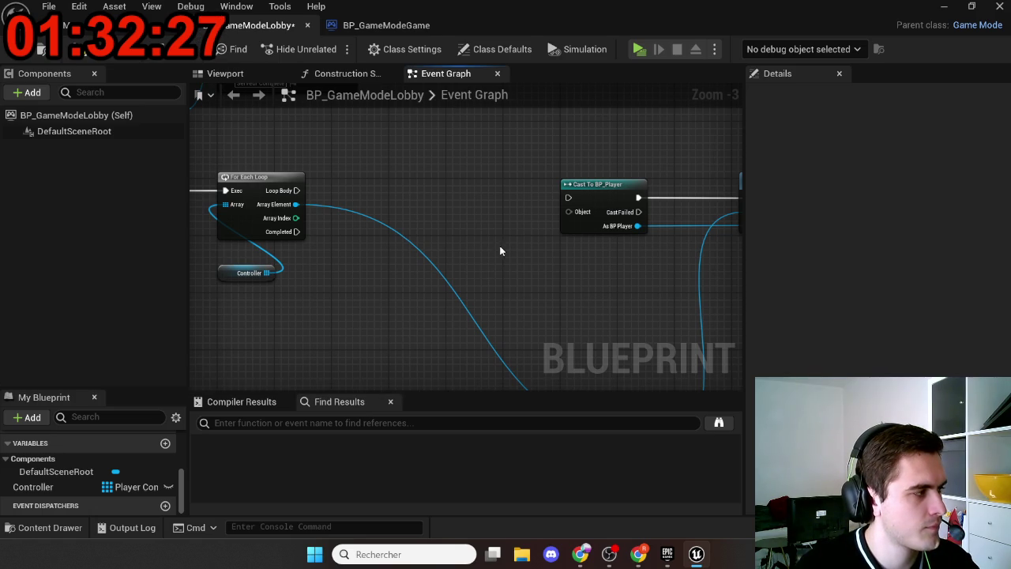
pyautogui.scroll(-9, 485, 252)
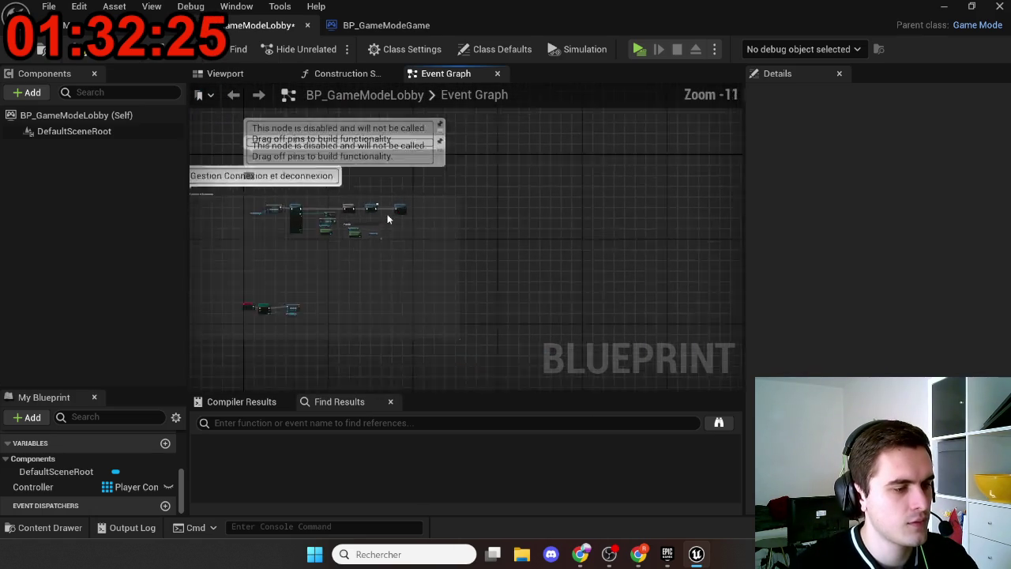
pyautogui.scroll(9, 387, 218)
pyautogui.moveTo(349, 216)
pyautogui.mouseDown()
pyautogui.moveTo(466, 223)
pyautogui.moveTo(654, 183)
pyautogui.mouseUp()
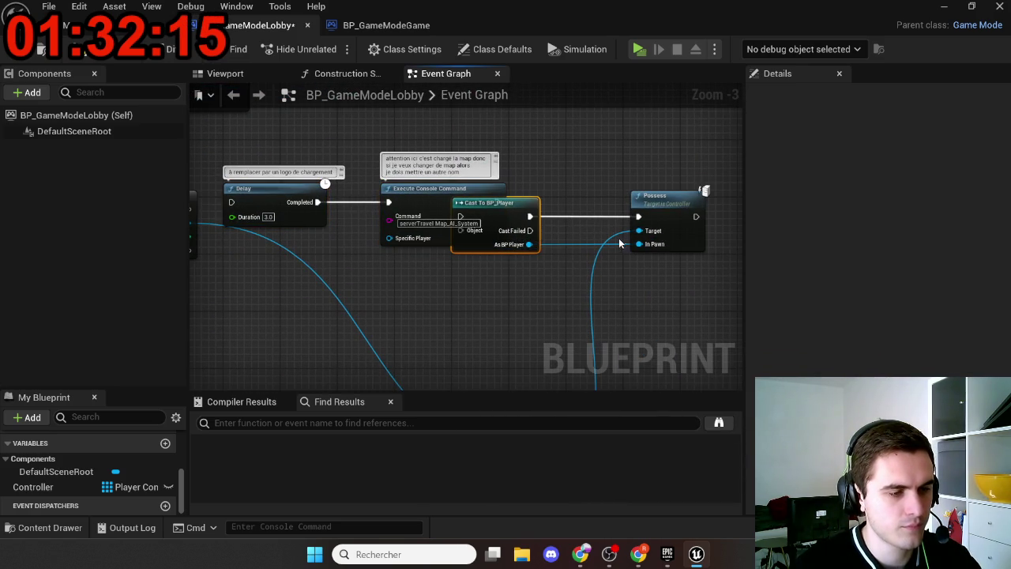
# Delete Cast To BP_Player, wire For Each Loop into the Delay and console command, and save
pyautogui.press('Delete')
pyautogui.moveTo(497, 202)
pyautogui.mouseDown()
pyautogui.moveTo(643, 221)
pyautogui.moveTo(612, 219)
pyautogui.mouseUp()
pyautogui.moveTo(366, 197)
pyautogui.mouseDown()
pyautogui.moveTo(316, 215)
pyautogui.moveTo(323, 205)
pyautogui.mouseUp()
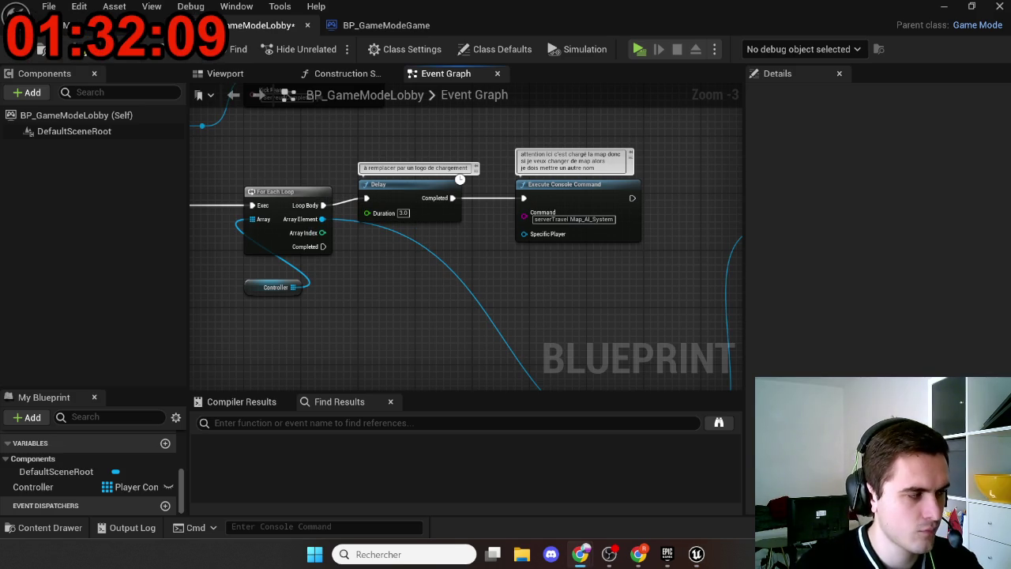
pyautogui.moveTo(417, 153)
pyautogui.mouseDown()
pyautogui.moveTo(519, 289)
pyautogui.moveTo(487, 403)
pyautogui.moveTo(510, 258)
pyautogui.moveTo(500, 256)
pyautogui.mouseUp()
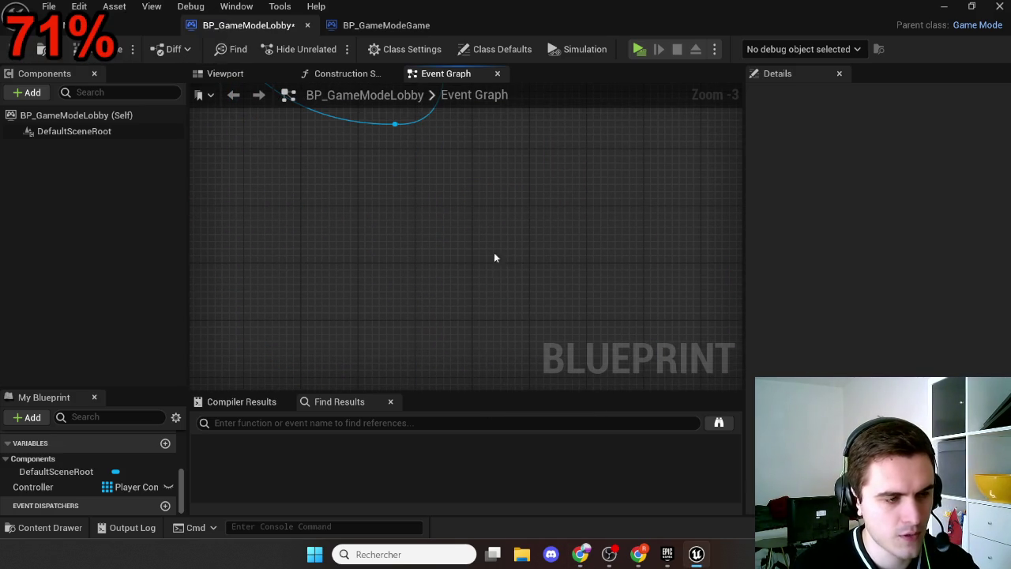
pyautogui.scroll(-2, 544, 350)
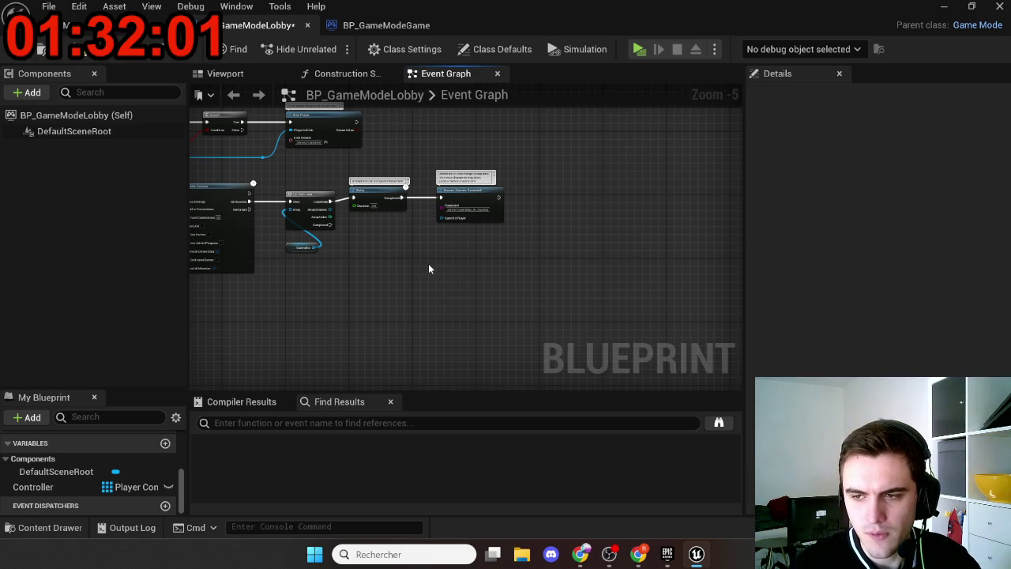
pyautogui.scroll(4, 416, 267)
pyautogui.moveTo(350, 334)
pyautogui.mouseDown()
pyautogui.moveTo(417, 289)
pyautogui.moveTo(402, 251)
pyautogui.moveTo(374, 262)
pyautogui.mouseUp()
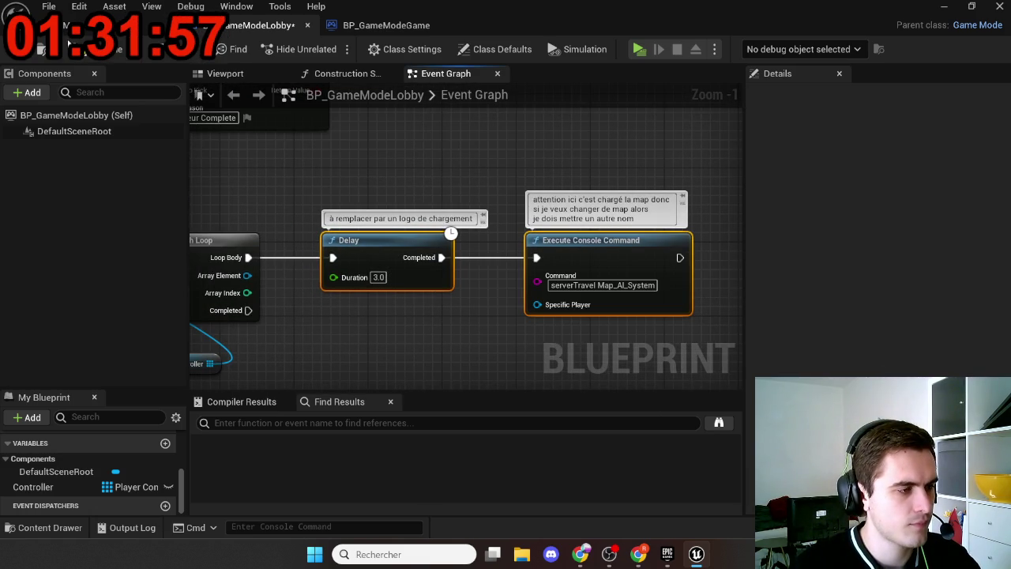
pyautogui.click(75, 48)
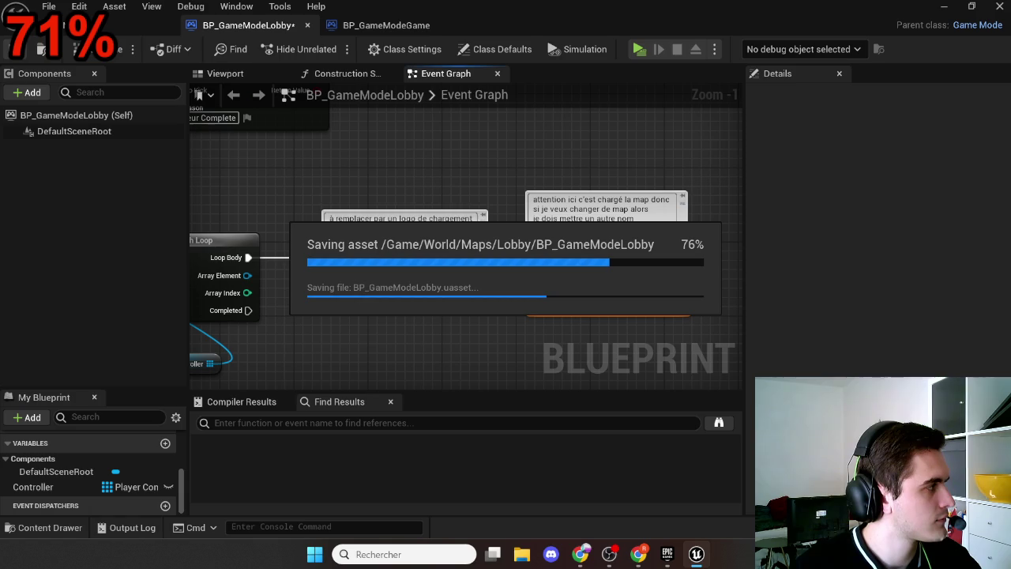
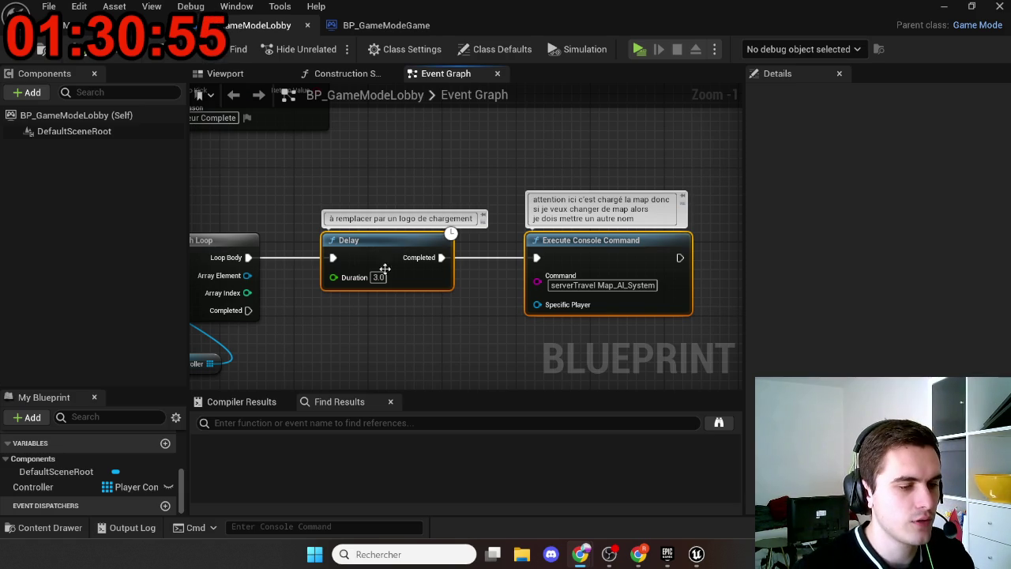
# Load the Map_AI_System level from the World/Maps folder in the Content Drawer
pyautogui.scroll(-6, 411, 324)
pyautogui.hotkey('ctrl', 'space')
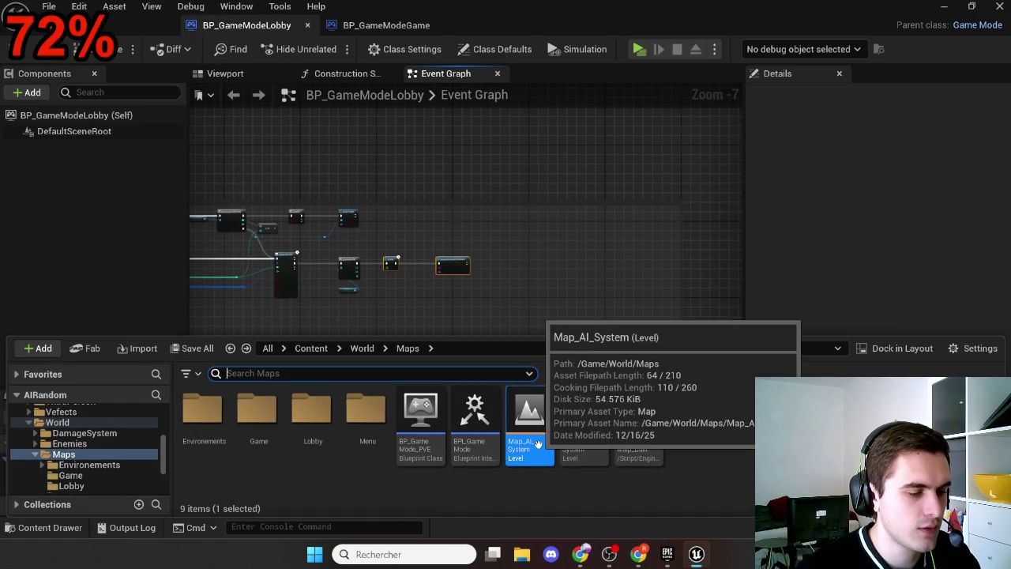
pyautogui.doubleClick(538, 444)
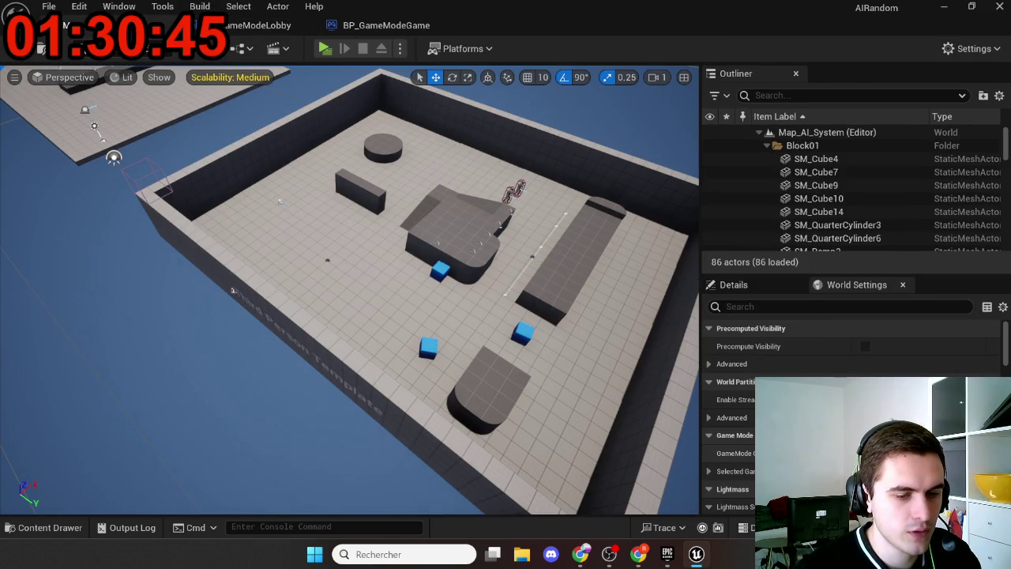
# Set BP_ThirdPersonGameMode's Player Controller Class to BP_PlayerControllerGame and save it
pyautogui.hotkey('ctrl', 'space')
pyautogui.click(377, 442)
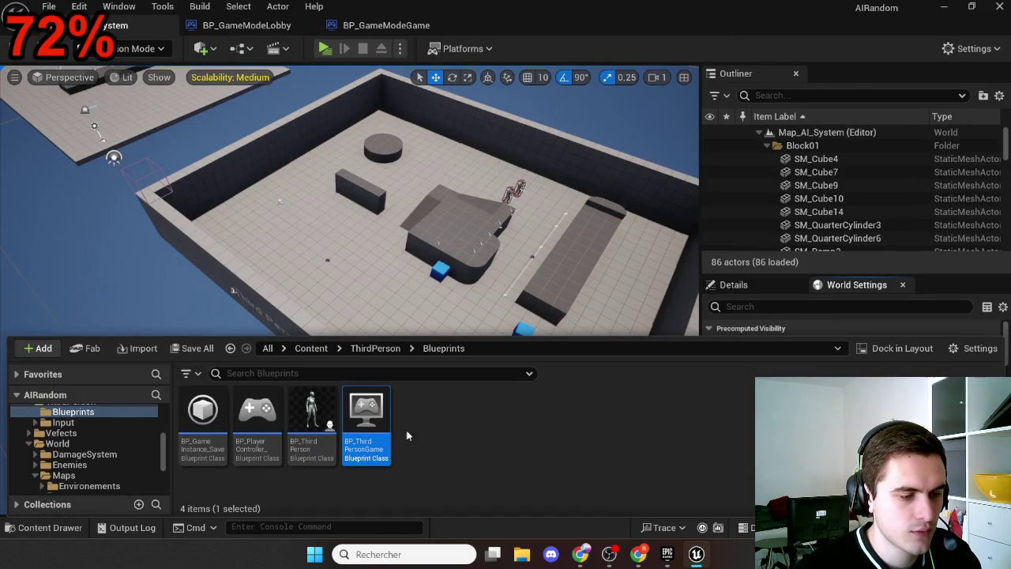
pyautogui.doubleClick(376, 442)
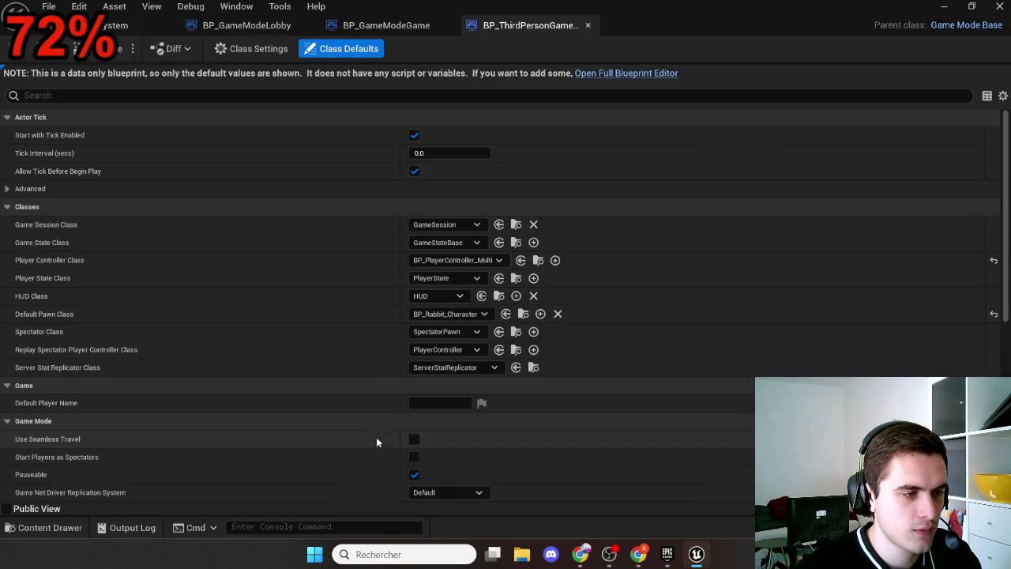
pyautogui.click(482, 261)
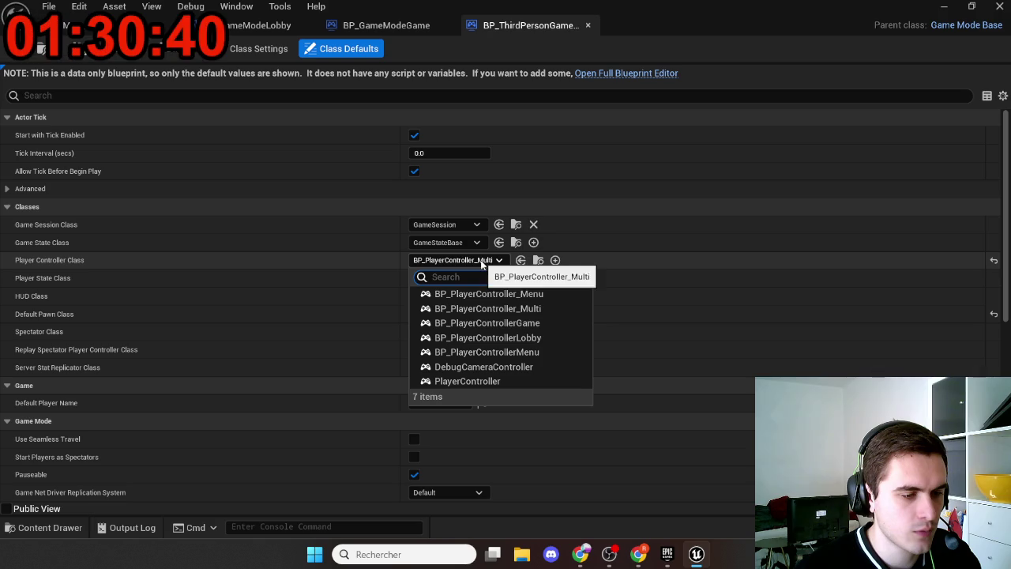
pyautogui.click(510, 323)
pyautogui.click(41, 48)
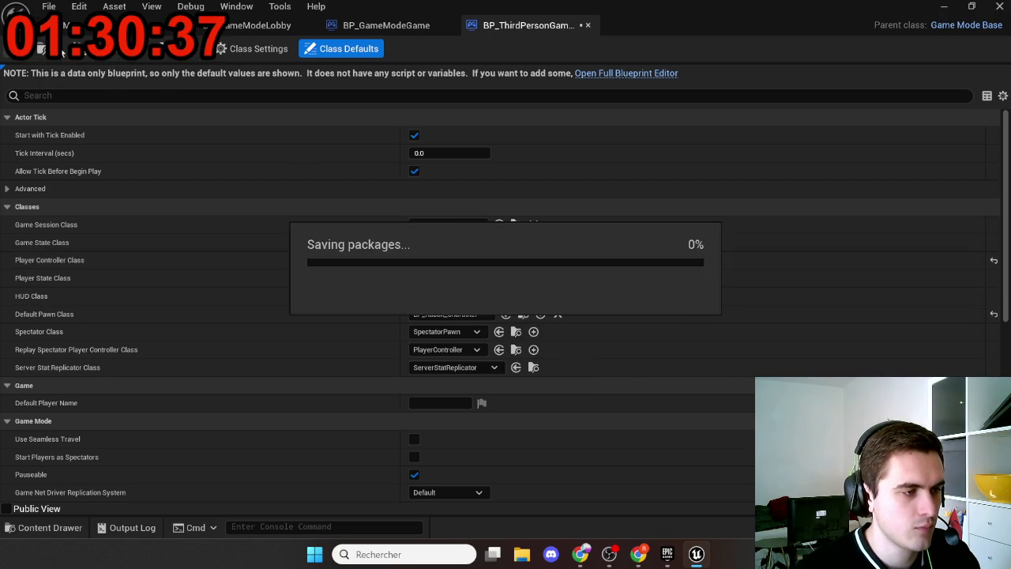
pyautogui.click(79, 25)
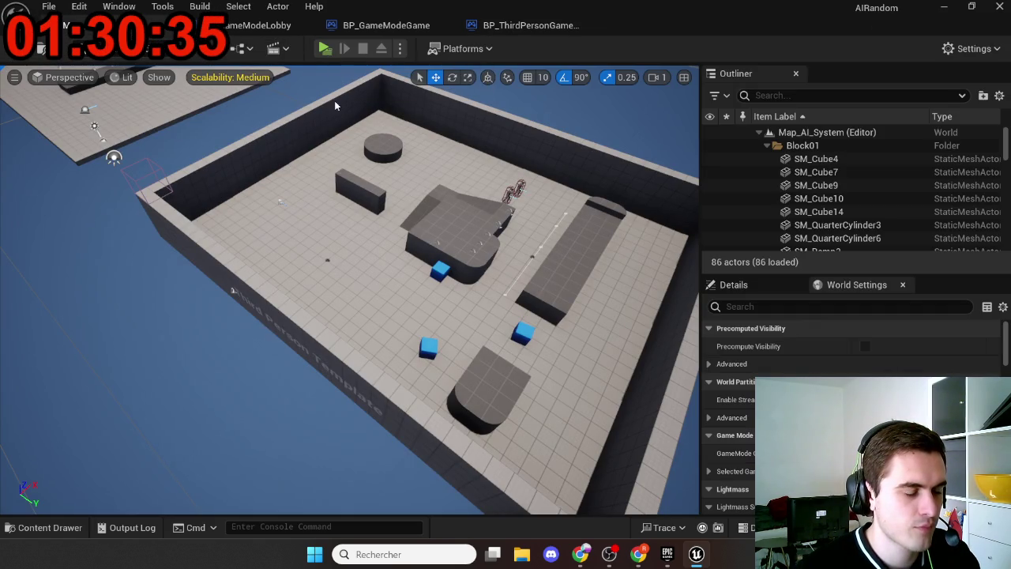
# Load the Menu level from the World/Maps/Menu folder
pyautogui.hotkey('ctrl', 'space')
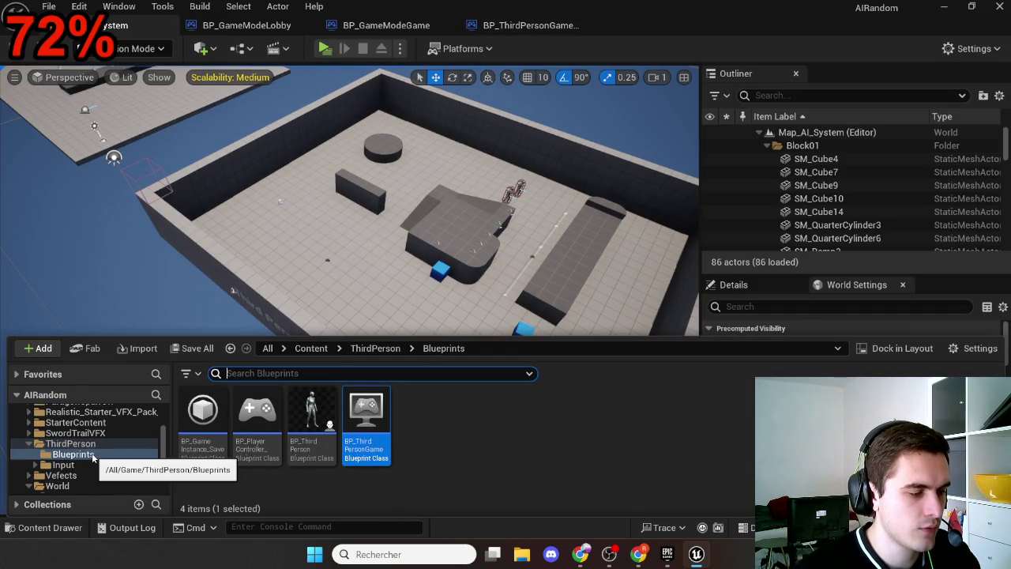
pyautogui.scroll(-5, 93, 455)
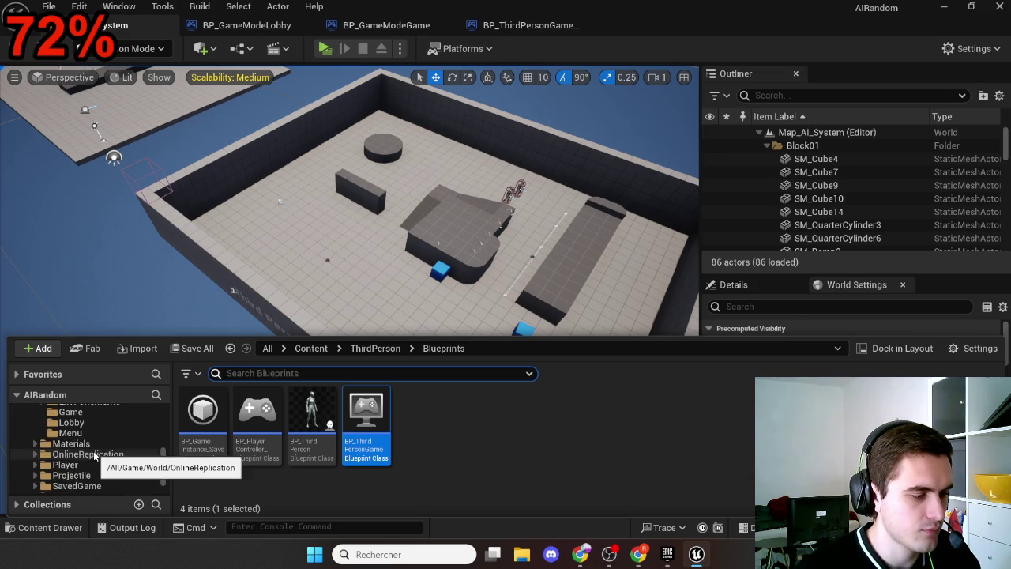
pyautogui.scroll(1, 93, 456)
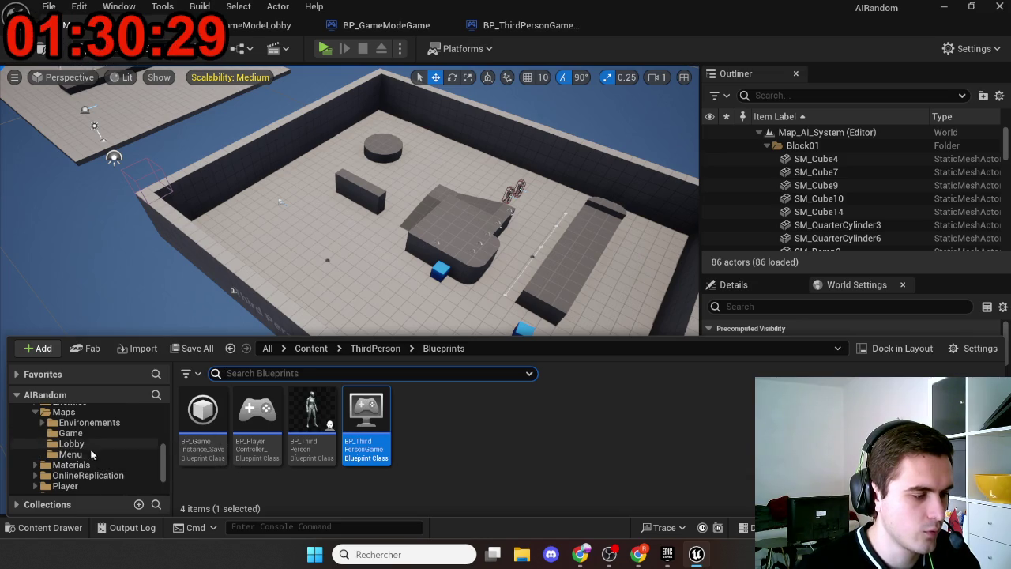
pyautogui.click(90, 454)
pyautogui.doubleClick(379, 434)
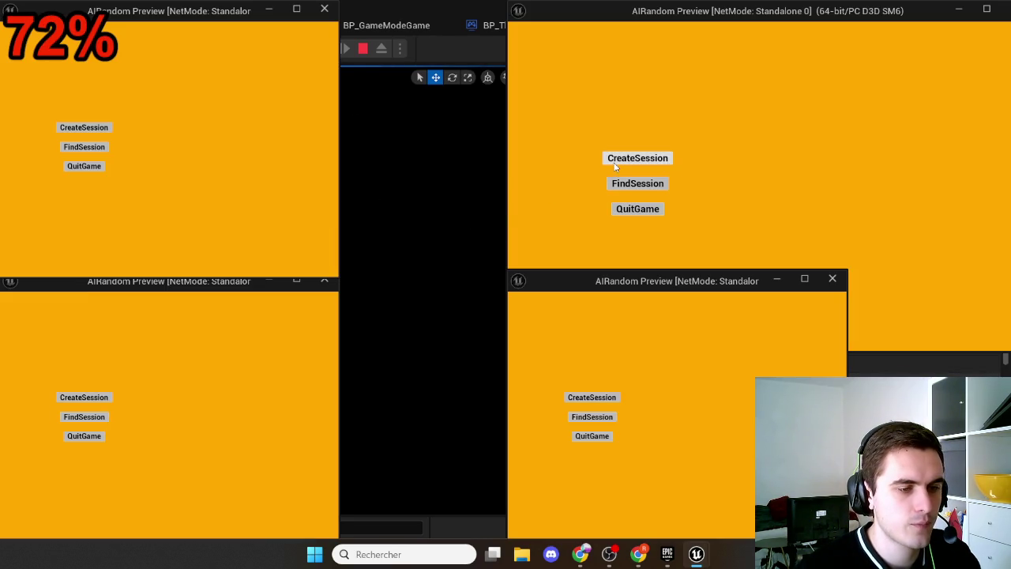
pyautogui.click(615, 160)
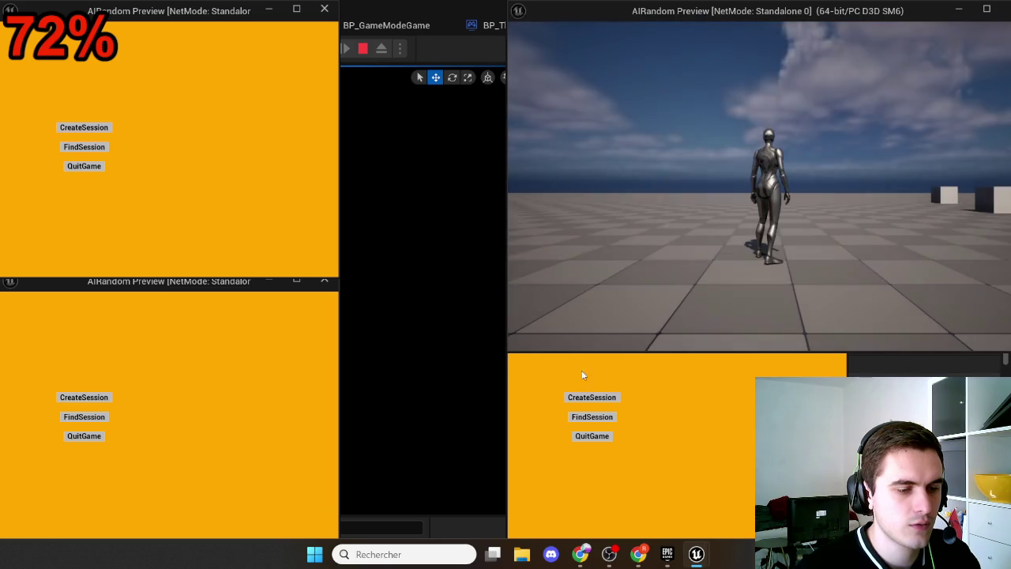
pyautogui.click(591, 397)
pyautogui.click(84, 397)
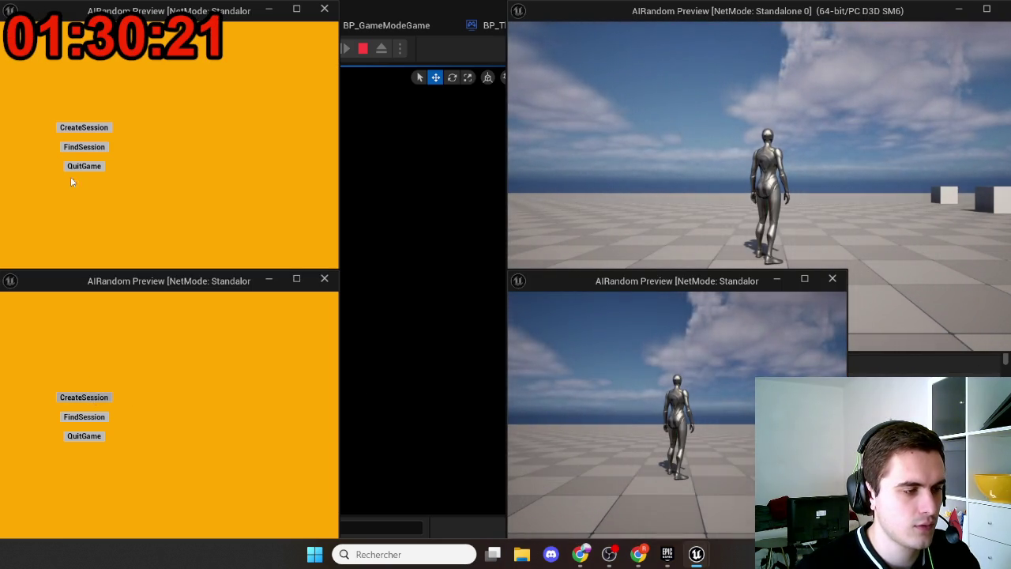
pyautogui.press('Escape')
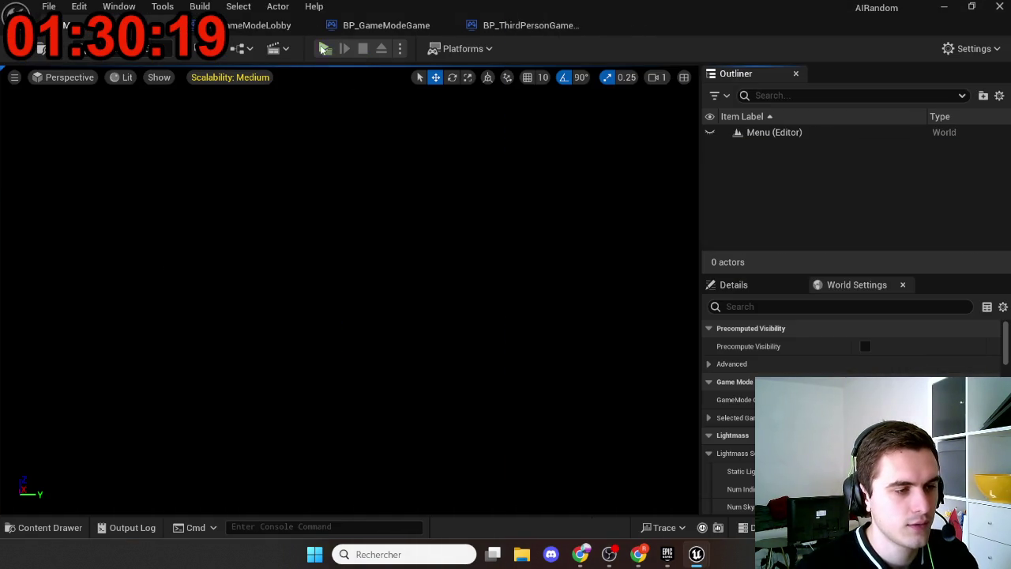
pyautogui.click(321, 48)
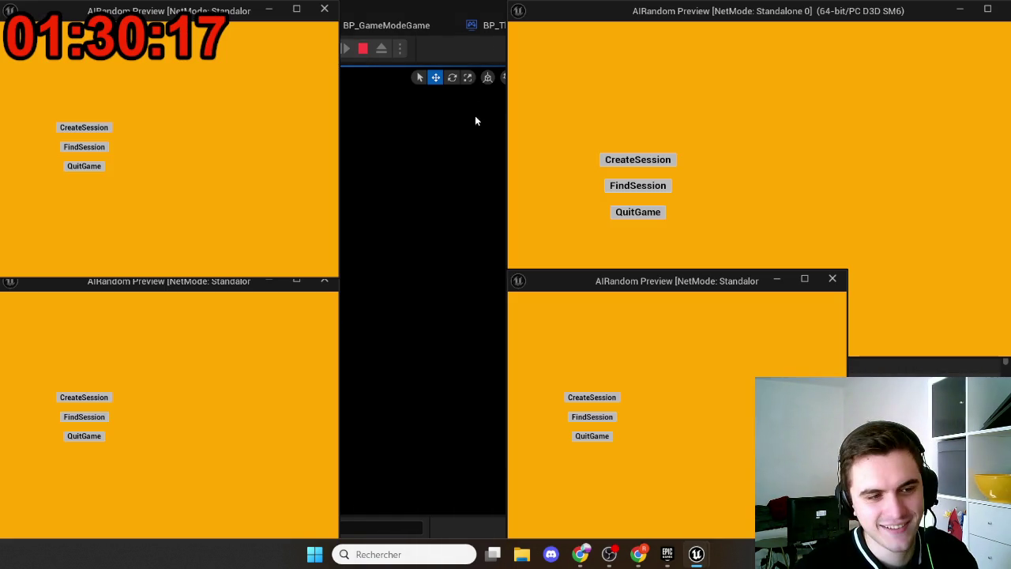
pyautogui.click(630, 160)
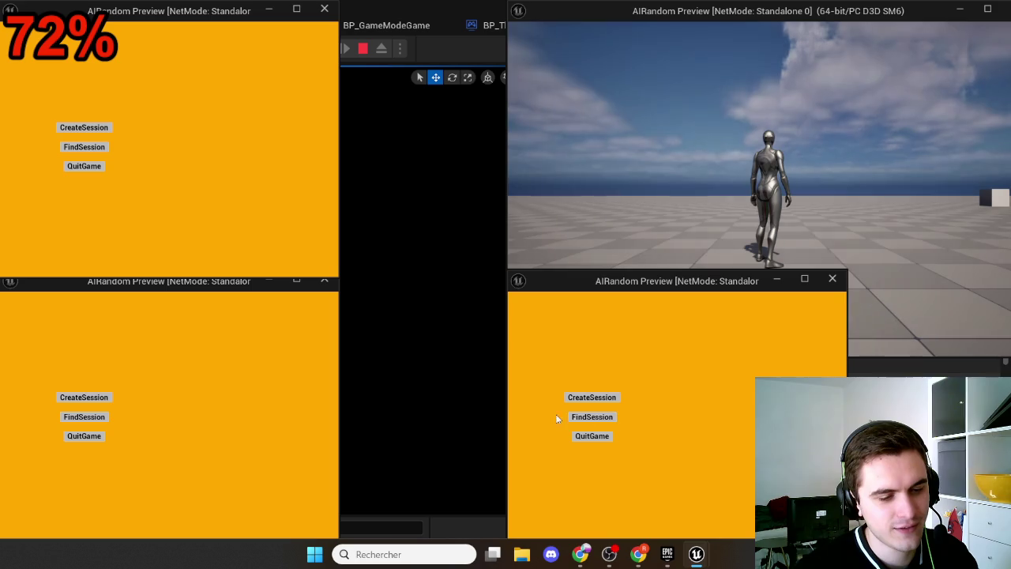
pyautogui.click(96, 148)
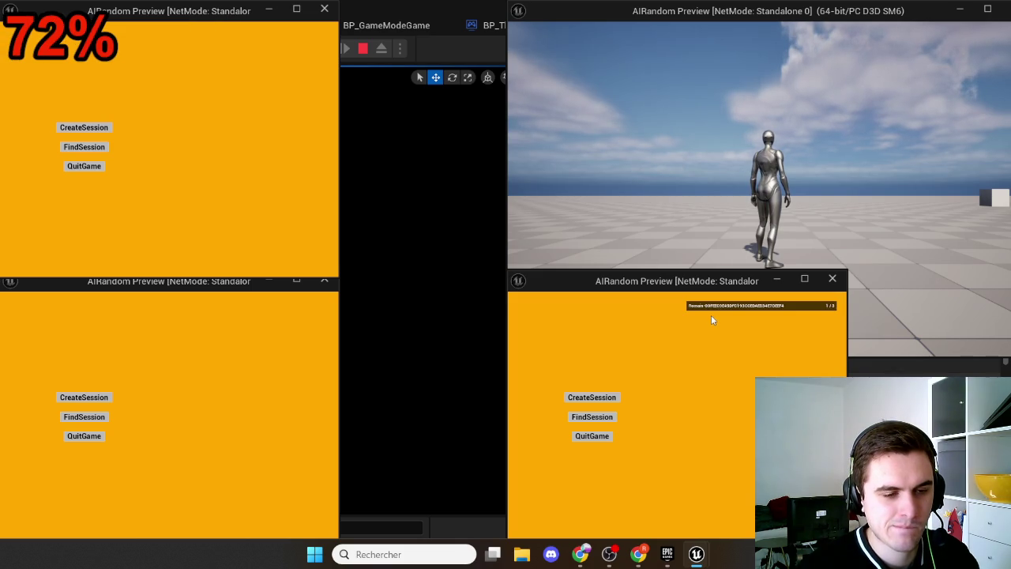
pyautogui.click(307, 316)
pyautogui.click(269, 40)
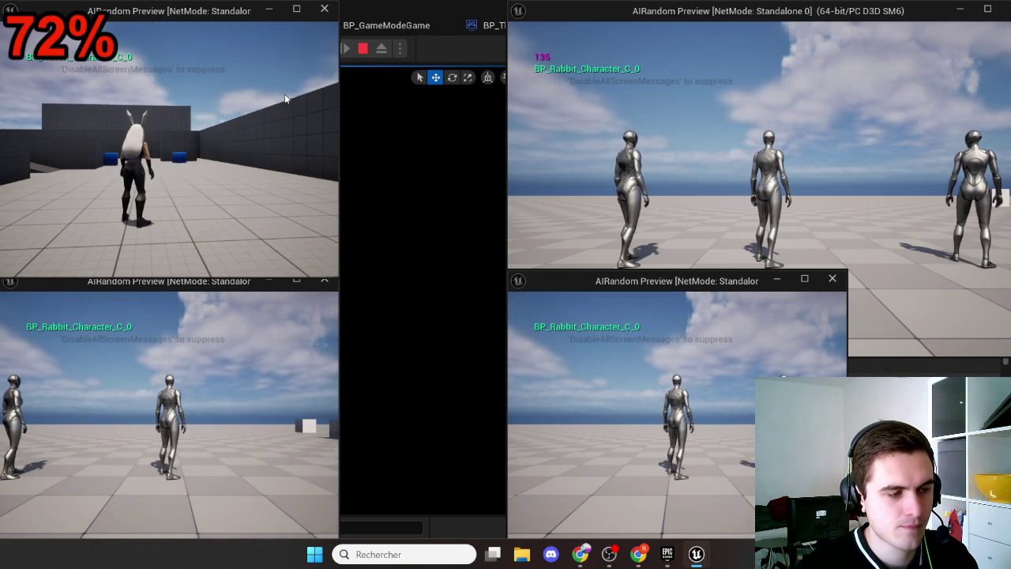
pyautogui.click(655, 171)
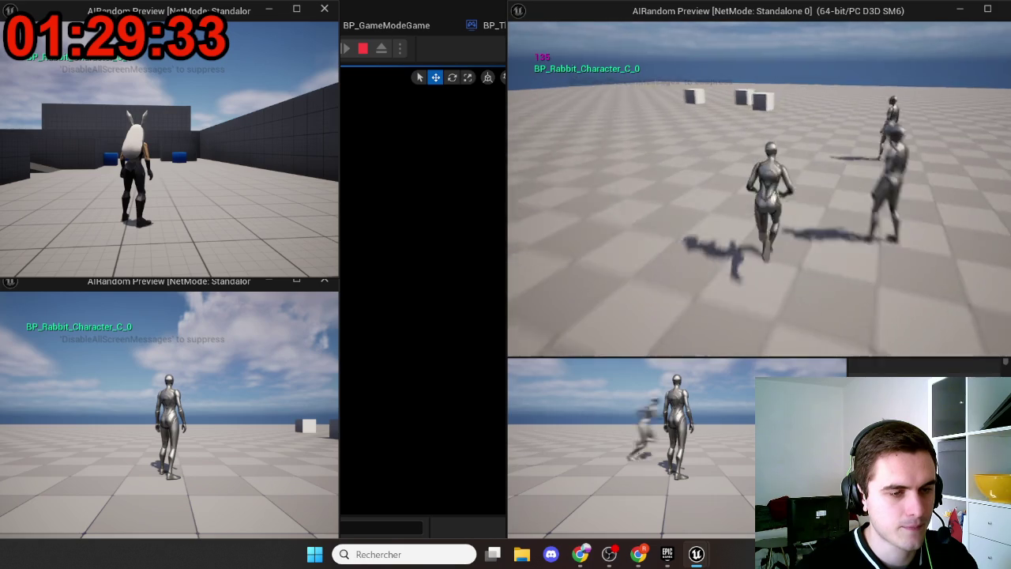
pyautogui.press('Escape')
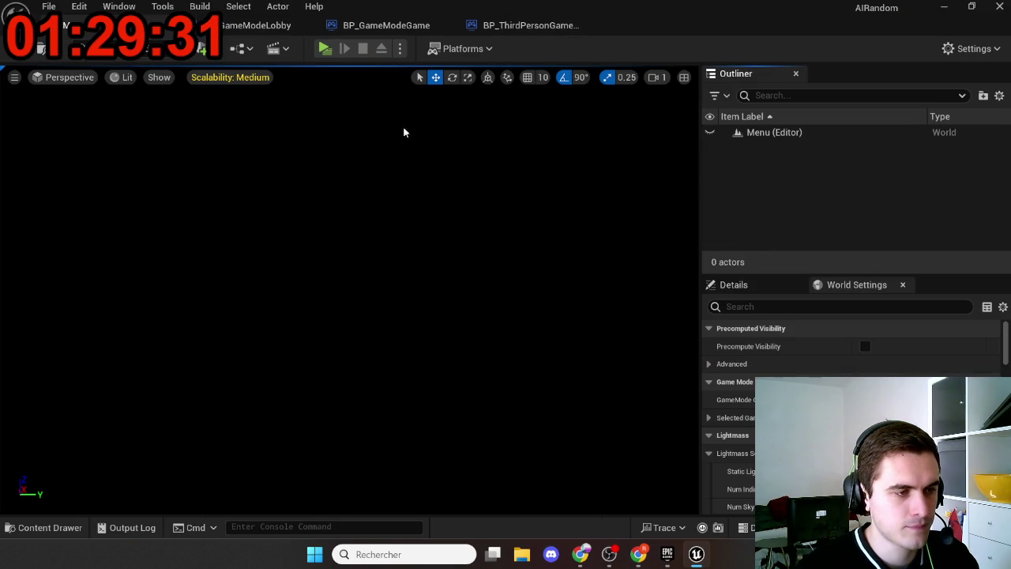
# In BP_GameModeLobby's Event Graph, delete the For Each Loop and its Controller node
pyautogui.click(255, 30)
pyautogui.scroll(5, 576, 221)
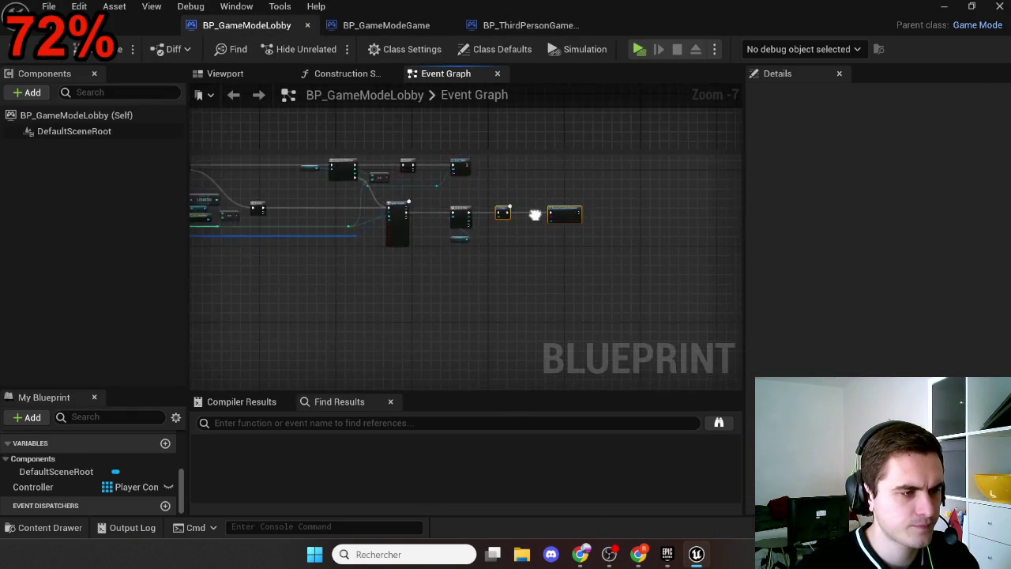
pyautogui.moveTo(577, 220); pyautogui.dragTo(695, 220)
pyautogui.scroll(-1, 694, 220)
pyautogui.moveTo(626, 267)
pyautogui.mouseDown()
pyautogui.moveTo(553, 266)
pyautogui.moveTo(608, 255)
pyautogui.mouseUp()
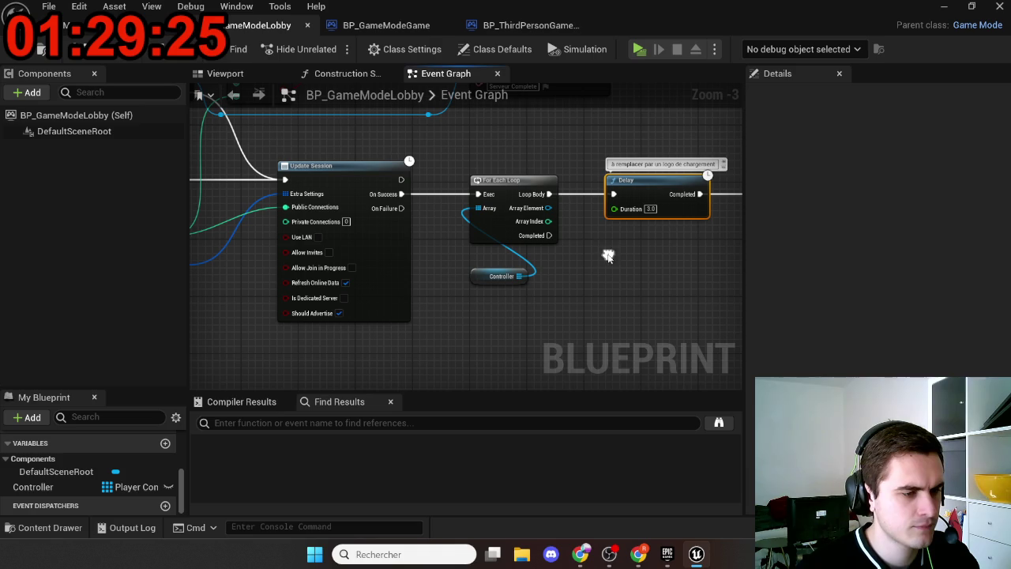
pyautogui.hotkey('alt', 'Tab')
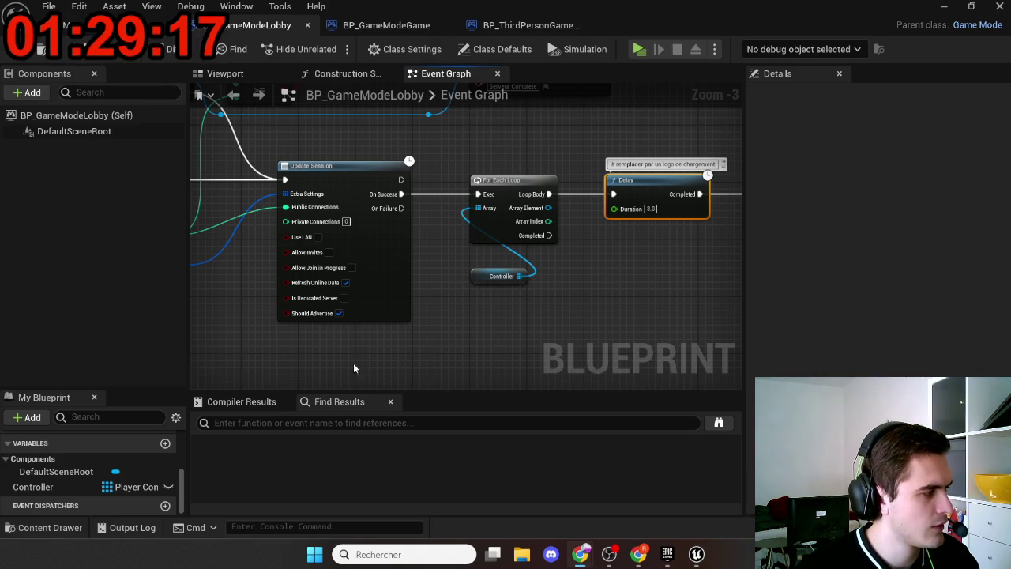
pyautogui.moveTo(484, 303); pyautogui.dragTo(552, 177)
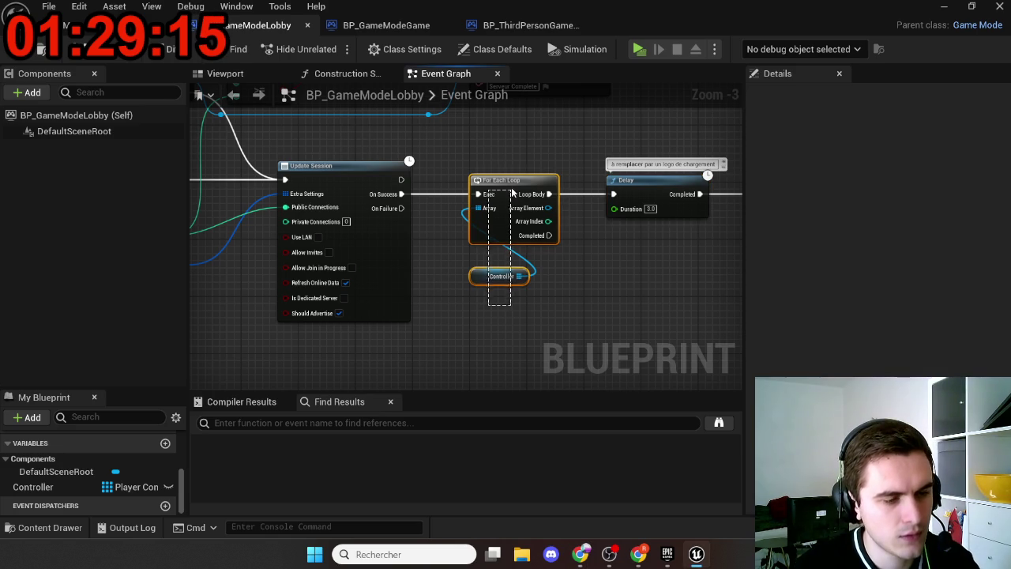
pyautogui.press('Delete')
# Wire Update Session's On Success into the Delay and shift the Delay and Execute Console Command nodes left
pyautogui.moveTo(401, 194)
pyautogui.mouseDown()
pyautogui.moveTo(467, 207)
pyautogui.moveTo(613, 194)
pyautogui.mouseUp()
pyautogui.moveTo(611, 253); pyautogui.dragTo(672, 213)
pyautogui.moveTo(455, 215); pyautogui.dragTo(312, 215)
pyautogui.moveTo(255, 274)
pyautogui.mouseDown()
pyautogui.moveTo(623, 260)
pyautogui.moveTo(711, 265)
pyautogui.moveTo(666, 282)
pyautogui.moveTo(706, 289)
pyautogui.mouseUp()
pyautogui.scroll(-2, 671, 276)
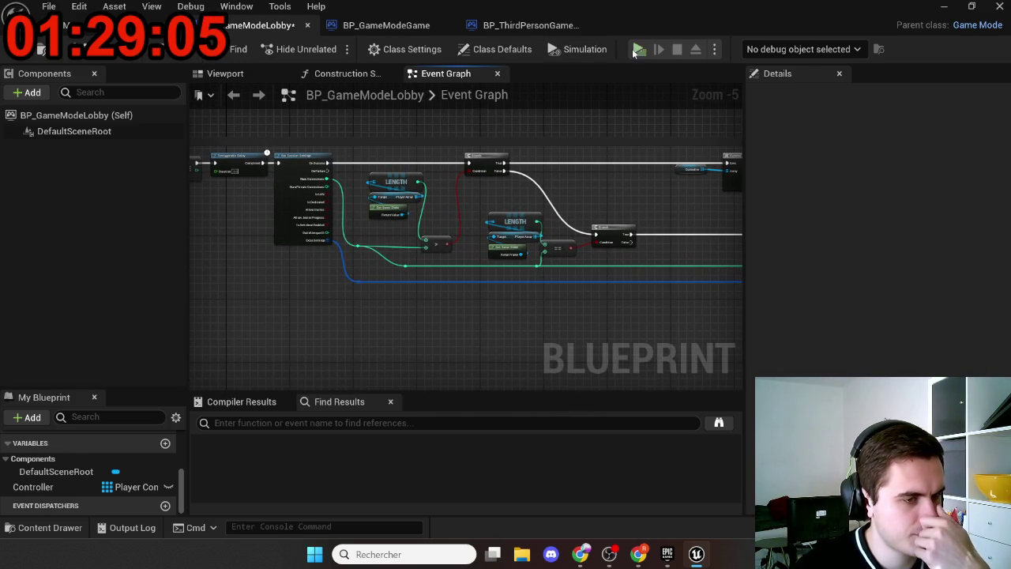
pyautogui.click(638, 51)
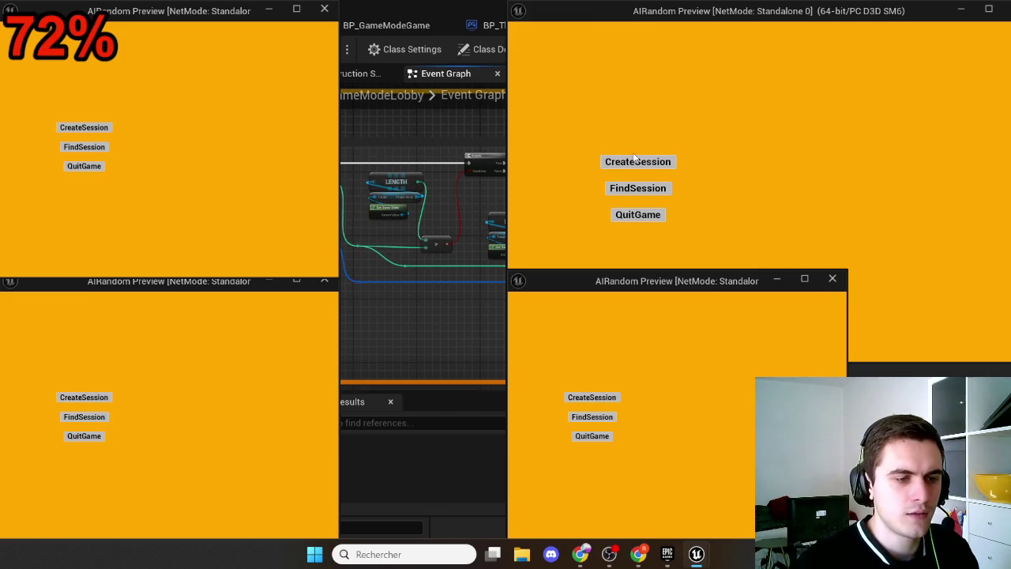
pyautogui.click(633, 160)
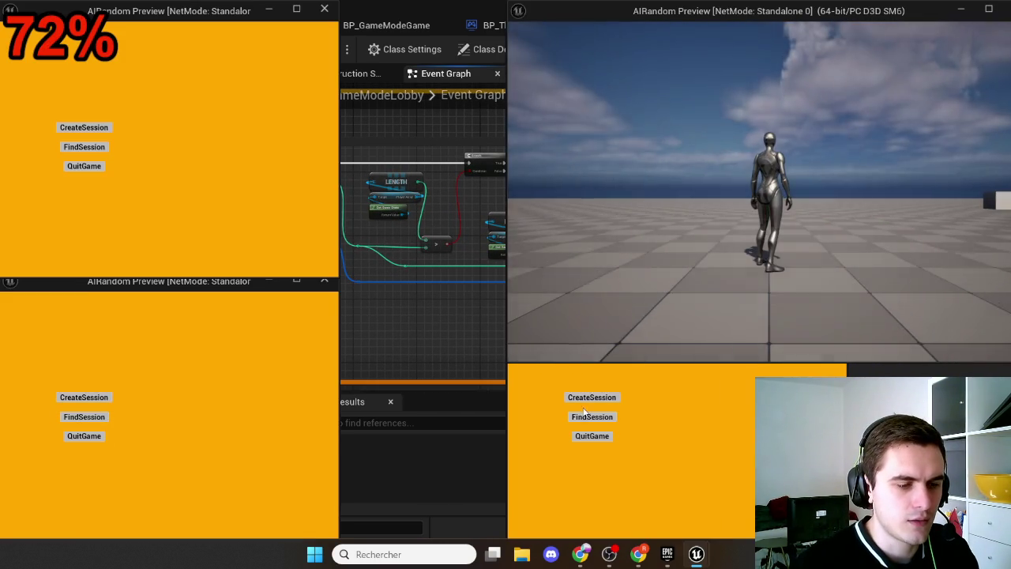
pyautogui.click(84, 416)
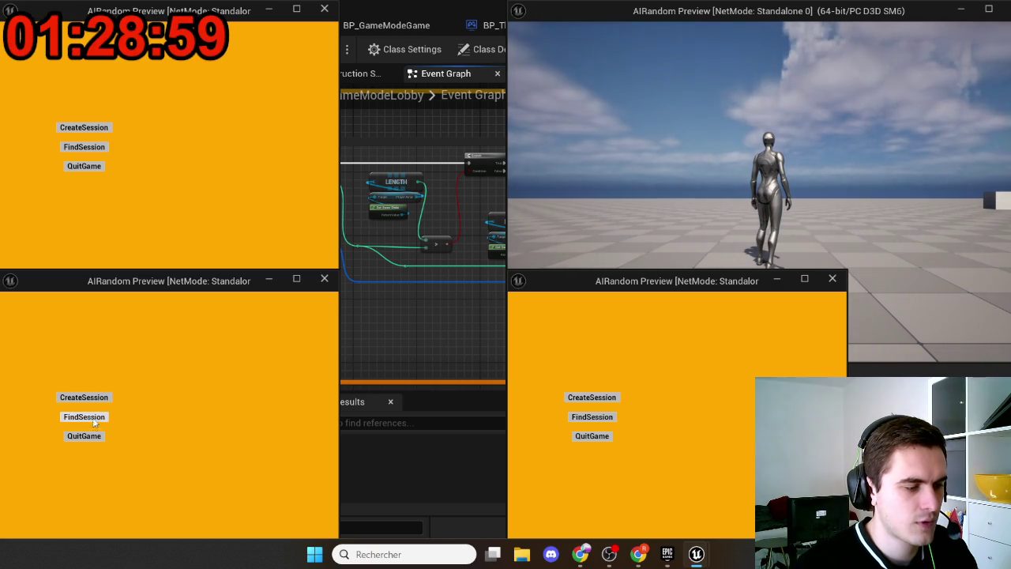
pyautogui.click(79, 151)
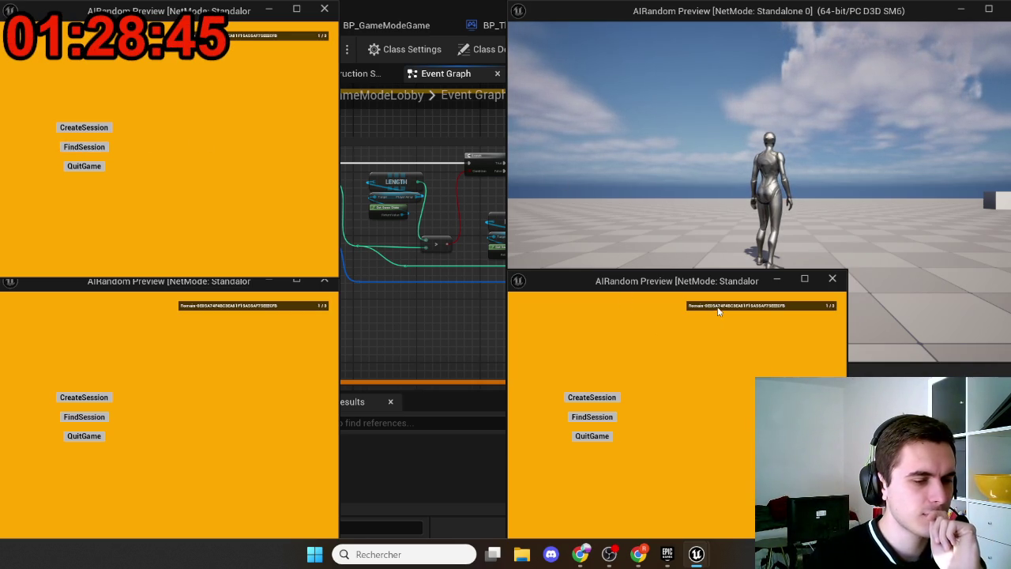
pyautogui.click(257, 310)
pyautogui.click(253, 39)
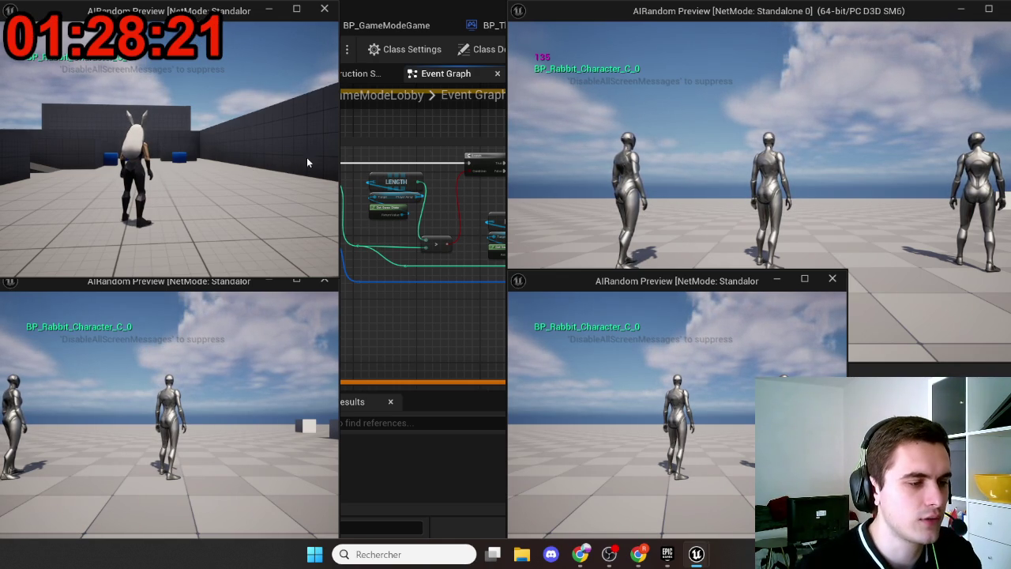
pyautogui.click(650, 161)
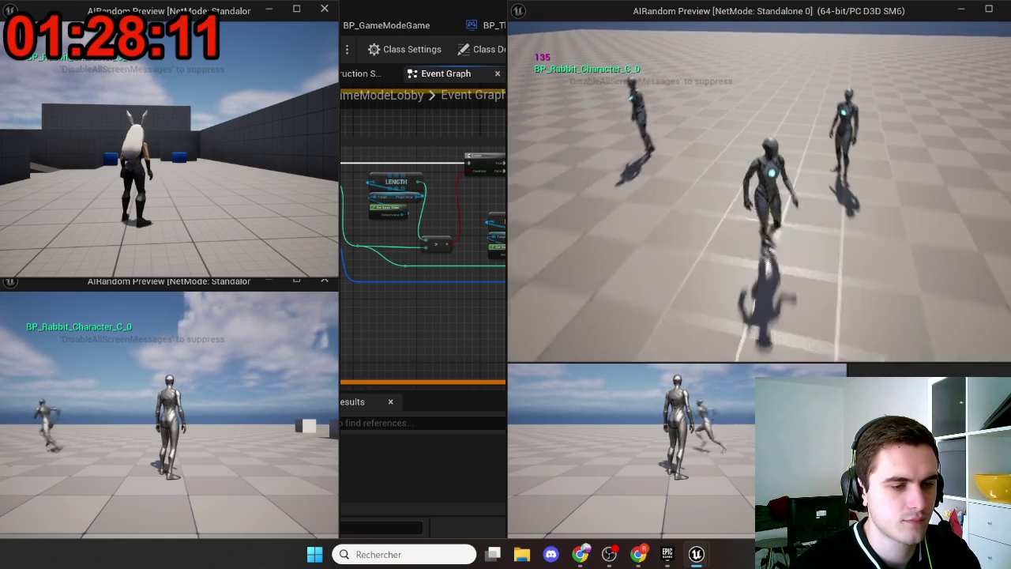
pyautogui.press('Escape')
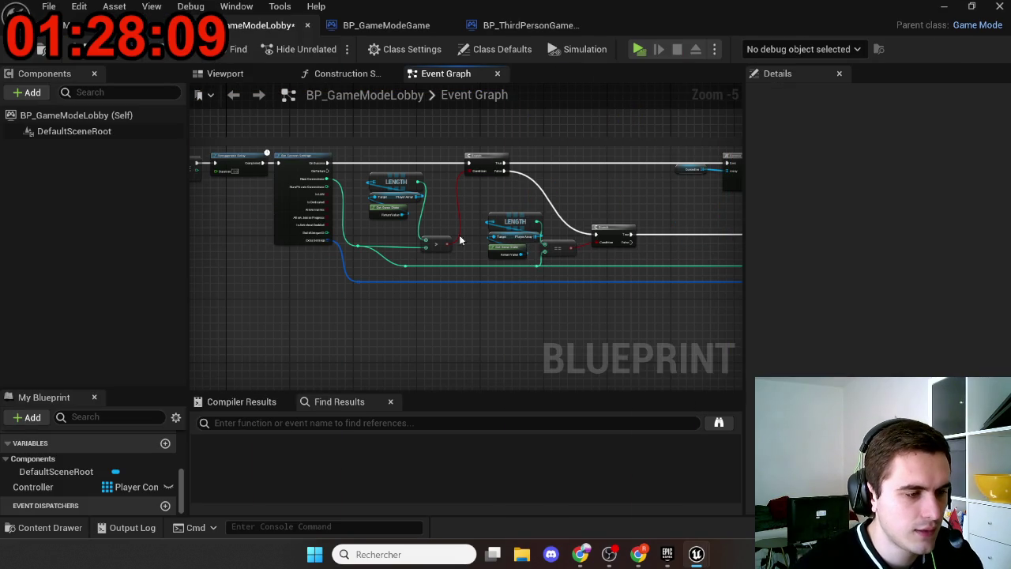
pyautogui.scroll(3, 376, 198)
pyautogui.moveTo(364, 192); pyautogui.dragTo(690, 253)
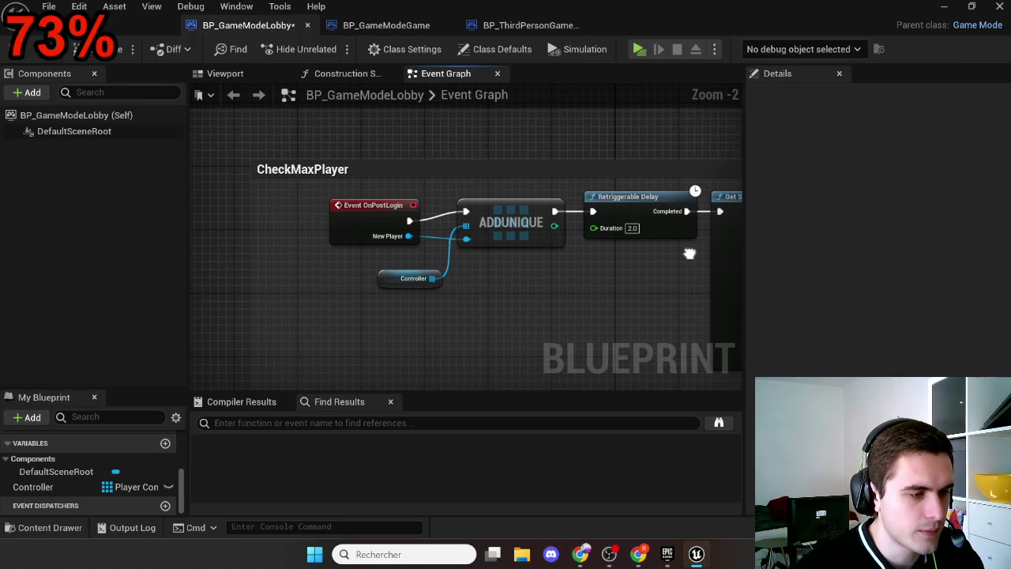
pyautogui.moveTo(600, 296)
pyautogui.mouseDown()
pyautogui.moveTo(453, 244)
pyautogui.moveTo(464, 287)
pyautogui.mouseUp()
pyautogui.scroll(-8, 490, 316)
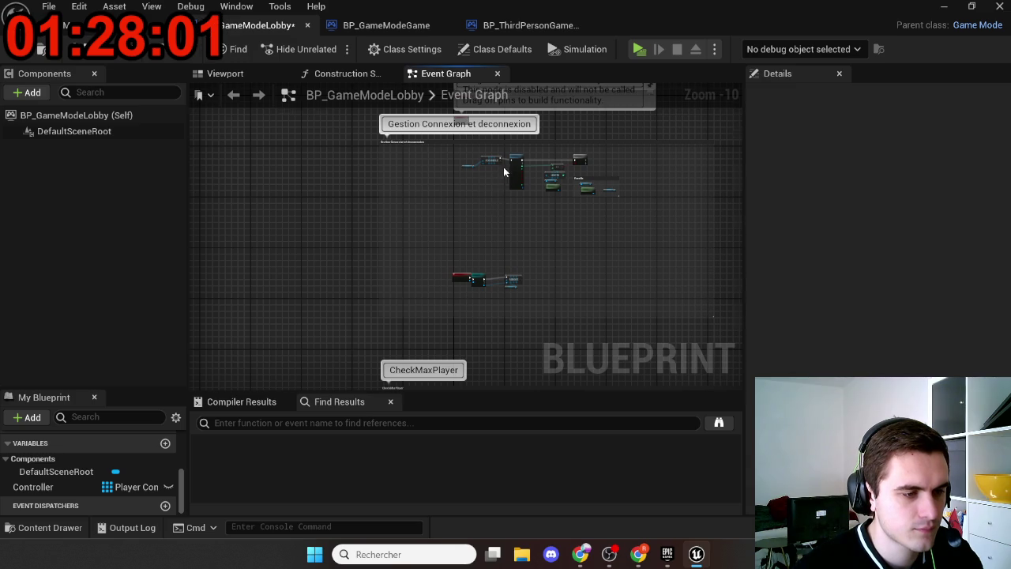
pyautogui.scroll(8, 503, 171)
pyautogui.moveTo(491, 170); pyautogui.dragTo(335, 234)
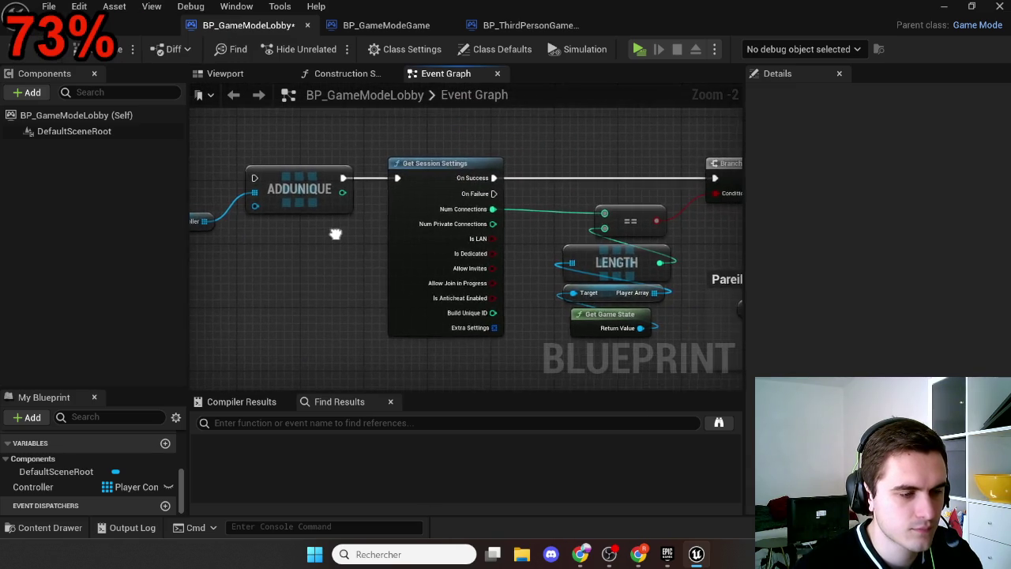
pyautogui.scroll(-5, 335, 234)
pyautogui.scroll(3, 392, 222)
pyautogui.scroll(2, 499, 322)
pyautogui.moveTo(418, 266)
pyautogui.mouseDown()
pyautogui.moveTo(626, 282)
pyautogui.moveTo(302, 242)
pyautogui.mouseUp()
pyautogui.scroll(-2, 626, 282)
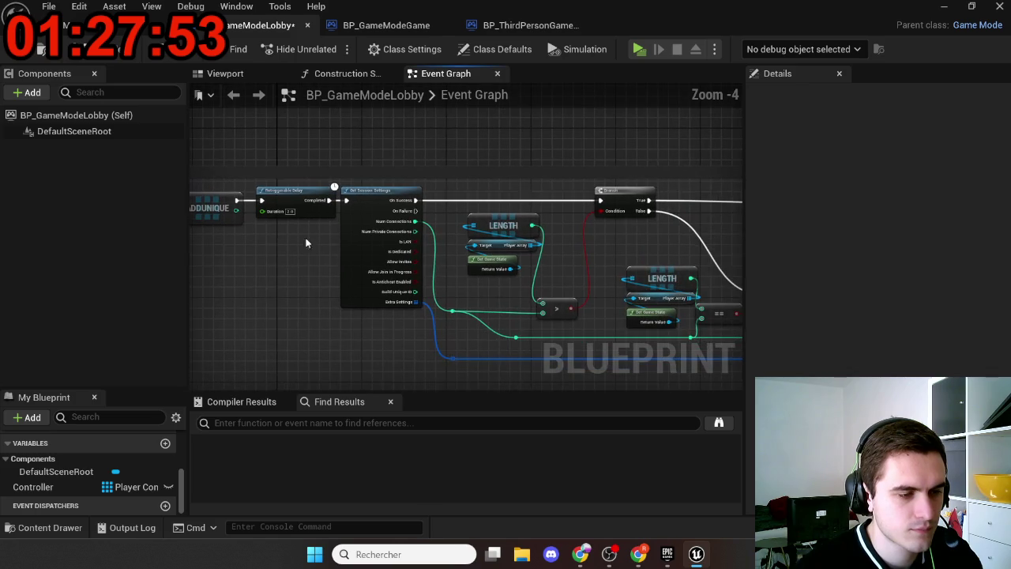
pyautogui.moveTo(463, 290); pyautogui.dragTo(360, 237)
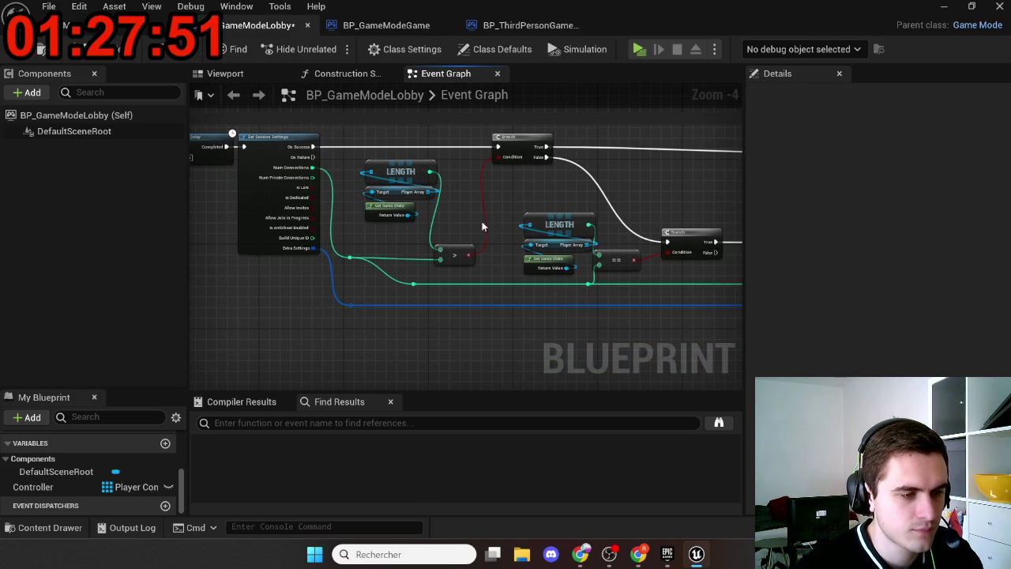
pyautogui.moveTo(483, 227); pyautogui.dragTo(369, 199)
pyautogui.moveTo(425, 175)
pyautogui.mouseDown()
pyautogui.moveTo(452, 178)
pyautogui.moveTo(429, 203)
pyautogui.moveTo(616, 225)
pyautogui.mouseUp()
pyautogui.scroll(-2, 314, 208)
pyautogui.scroll(1, 451, 193)
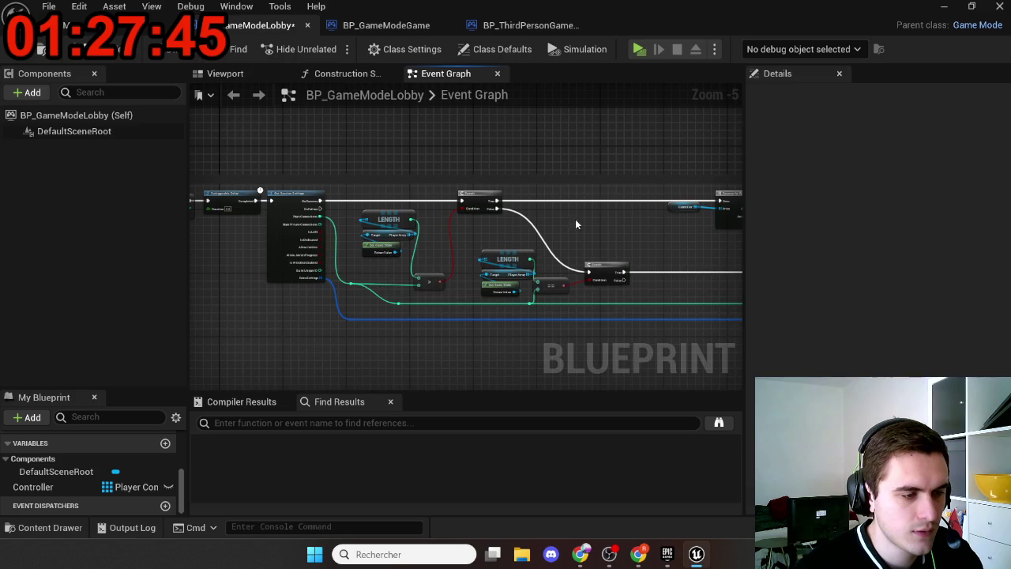
pyautogui.scroll(1, 615, 225)
pyautogui.scroll(-1, 390, 188)
pyautogui.moveTo(522, 209); pyautogui.dragTo(337, 188)
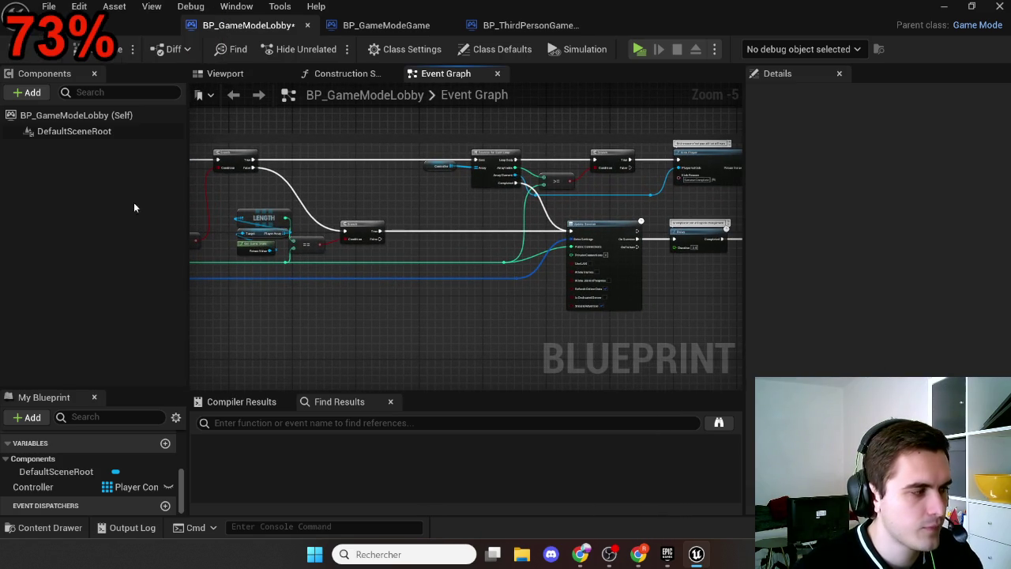
pyautogui.hotkey('alt', 'Tab')
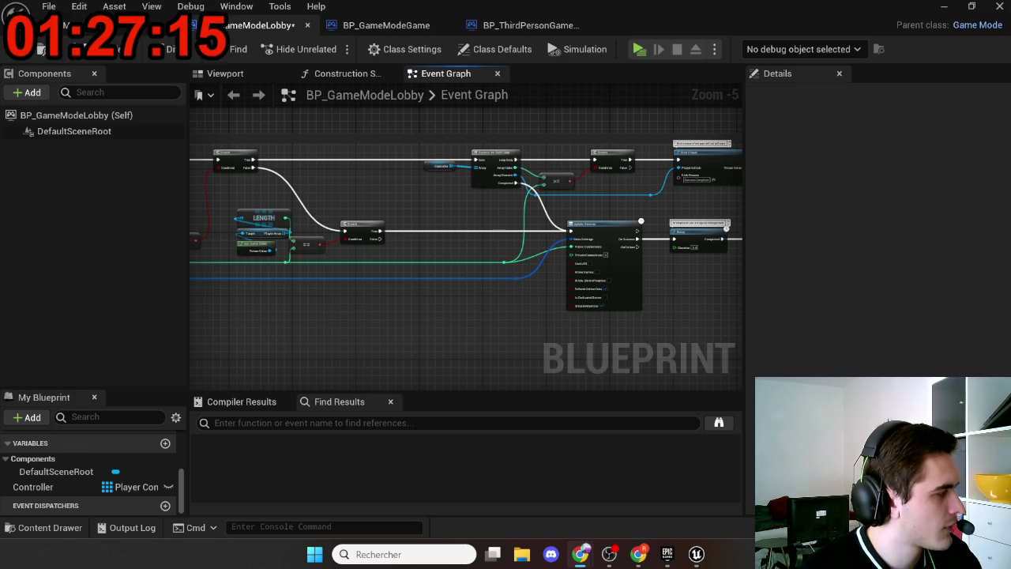
pyautogui.click(342, 310)
pyautogui.moveTo(342, 310)
pyautogui.mouseDown()
pyautogui.moveTo(391, 296)
pyautogui.moveTo(388, 307)
pyautogui.moveTo(212, 328)
pyautogui.mouseUp()
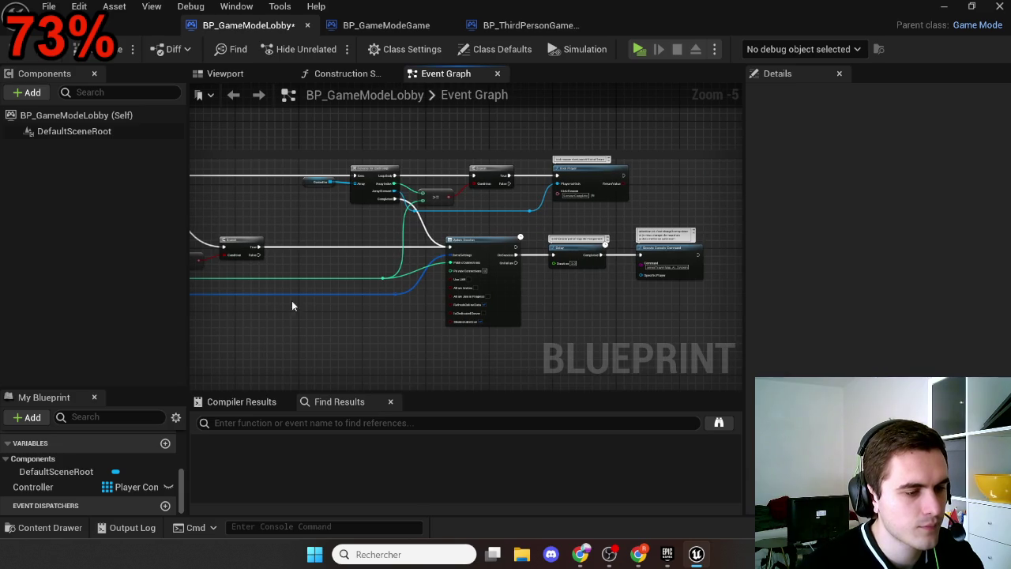
pyautogui.scroll(1, 418, 237)
pyautogui.scroll(3, 439, 233)
pyautogui.moveTo(437, 233)
pyautogui.mouseDown()
pyautogui.moveTo(390, 213)
pyautogui.moveTo(169, 213)
pyautogui.moveTo(509, 225)
pyautogui.moveTo(360, 245)
pyautogui.mouseUp()
pyautogui.moveTo(527, 210); pyautogui.dragTo(577, 207)
# Add a Print String after Execute Console Command, and a Hello Print String between the loop's Completed and Update Session
pyautogui.write('print')
pyautogui.press('Return')
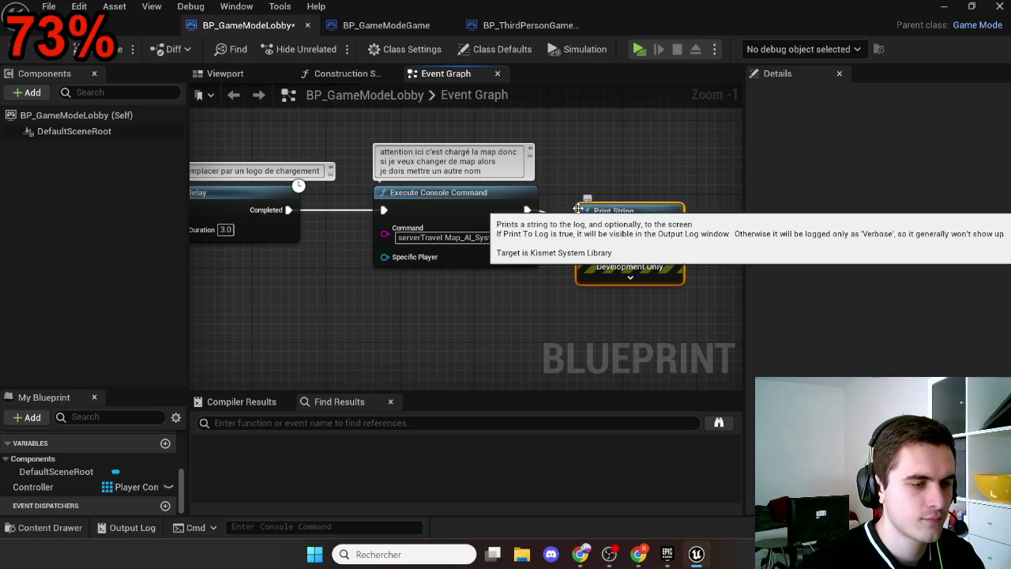
pyautogui.moveTo(419, 273); pyautogui.dragTo(653, 266)
pyautogui.moveTo(643, 299); pyautogui.dragTo(514, 174)
pyautogui.moveTo(620, 290)
pyautogui.mouseDown()
pyautogui.moveTo(537, 293)
pyautogui.moveTo(509, 280)
pyautogui.mouseUp()
pyautogui.write('print string')
pyautogui.press('Return')
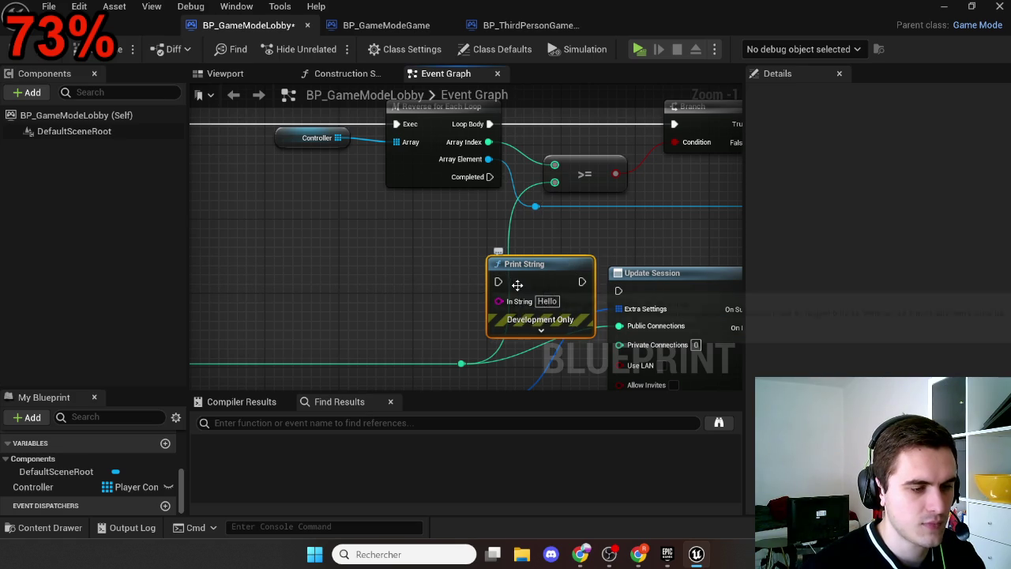
pyautogui.click(621, 303)
pyautogui.moveTo(619, 290); pyautogui.dragTo(498, 281)
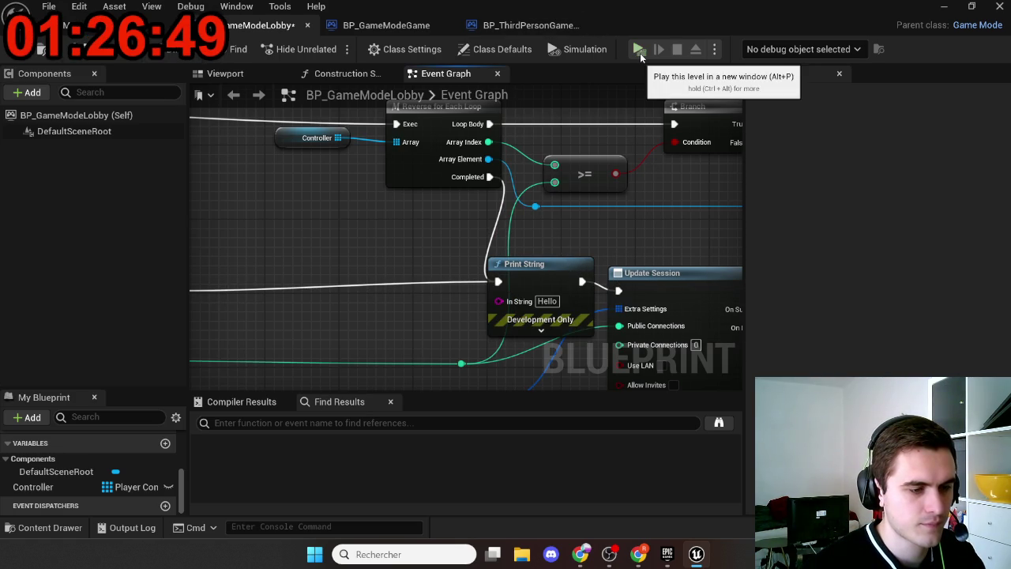
pyautogui.hotkey('alt', 'p')
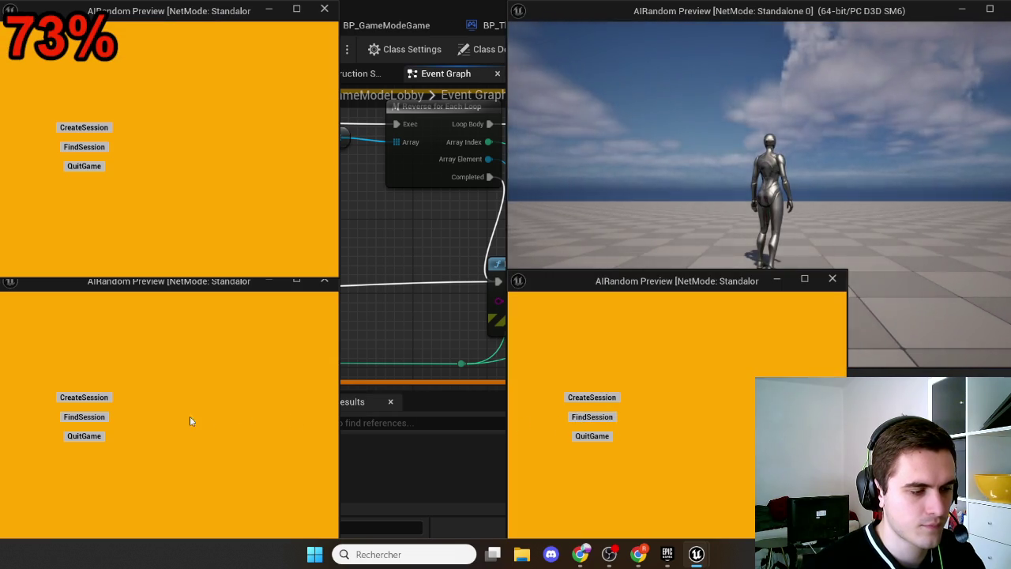
pyautogui.click(93, 420)
pyautogui.click(84, 147)
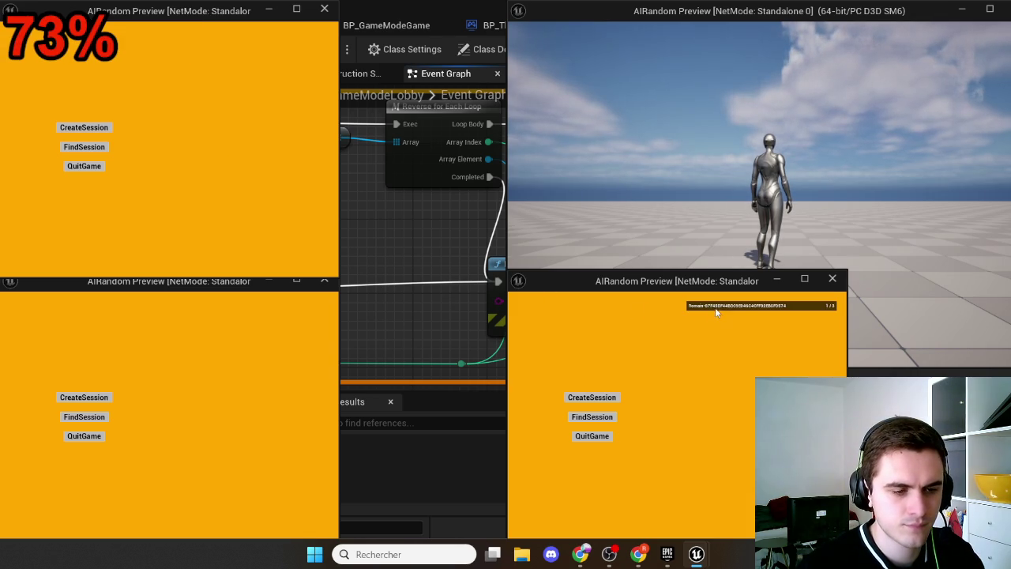
pyautogui.click(285, 309)
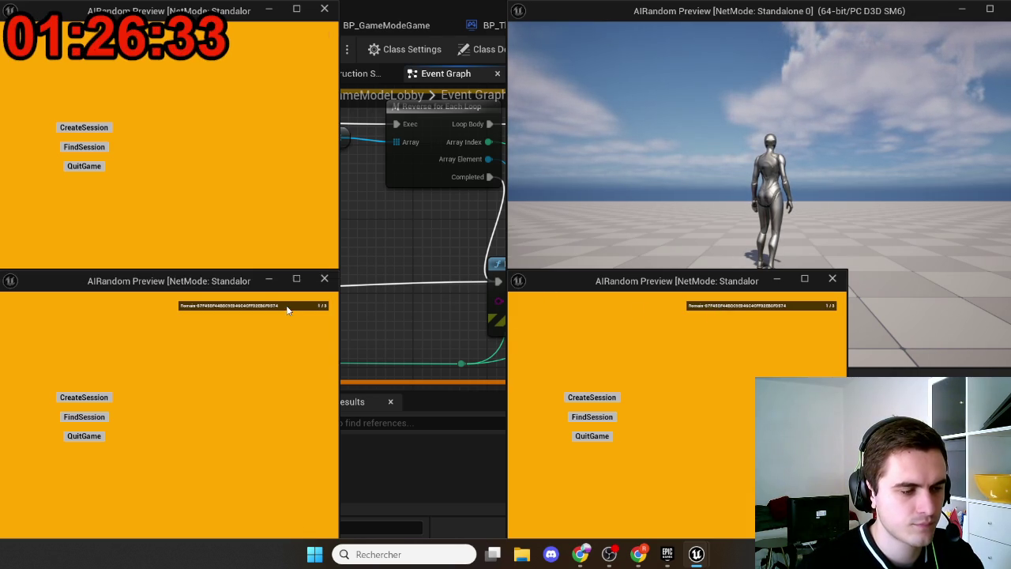
pyautogui.click(269, 36)
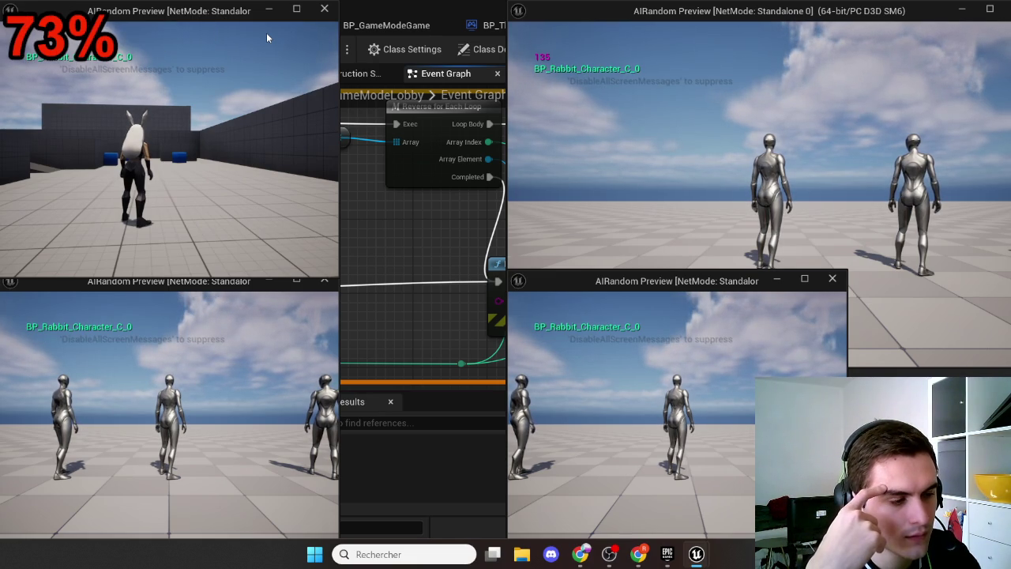
pyautogui.press('Escape')
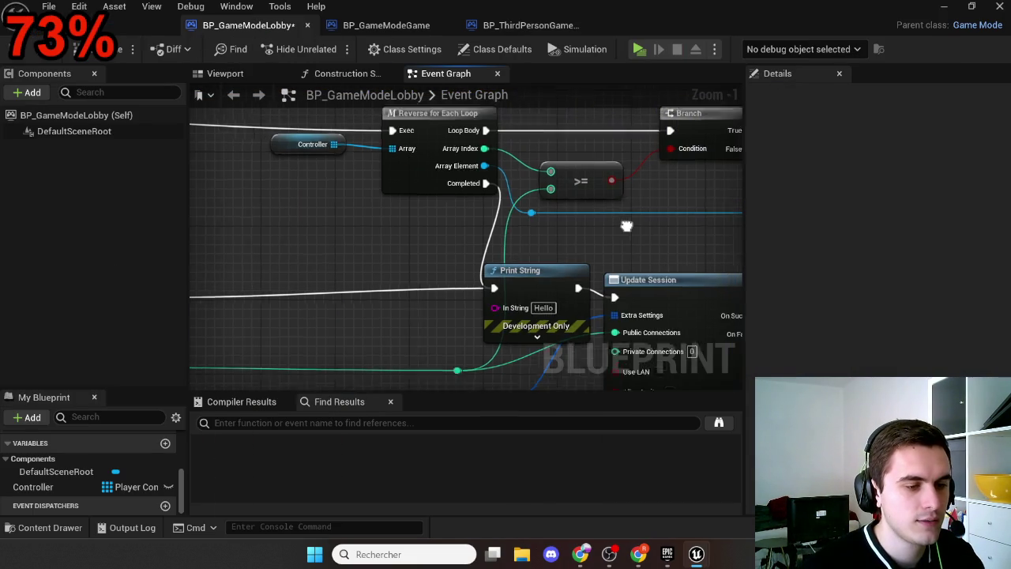
pyautogui.scroll(-2, 342, 170)
pyautogui.scroll(4, 443, 223)
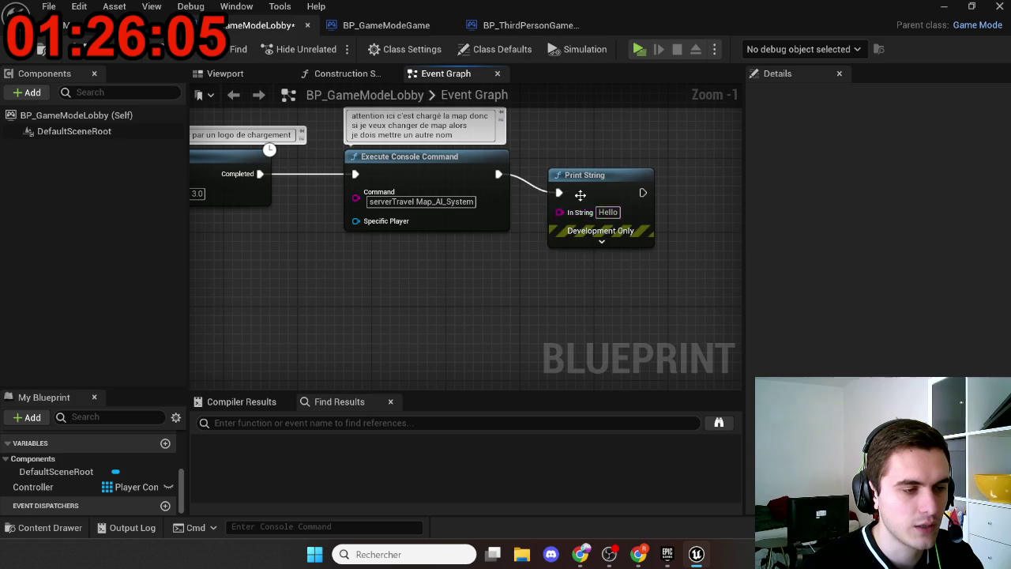
pyautogui.moveTo(576, 178); pyautogui.dragTo(566, 178)
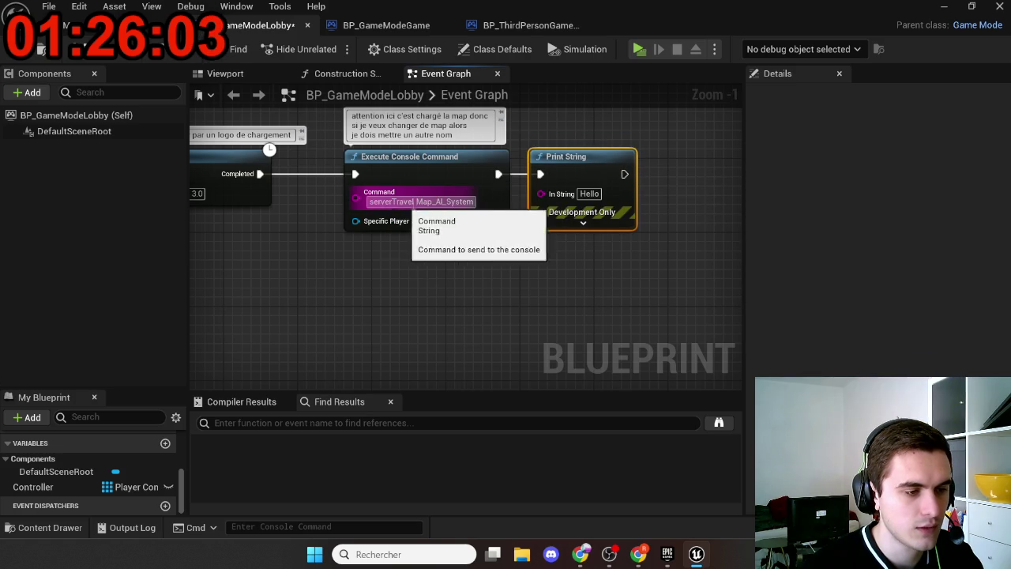
pyautogui.moveTo(415, 205)
pyautogui.mouseDown()
pyautogui.moveTo(483, 300)
pyautogui.moveTo(528, 308)
pyautogui.moveTo(595, 270)
pyautogui.moveTo(637, 271)
pyautogui.mouseUp()
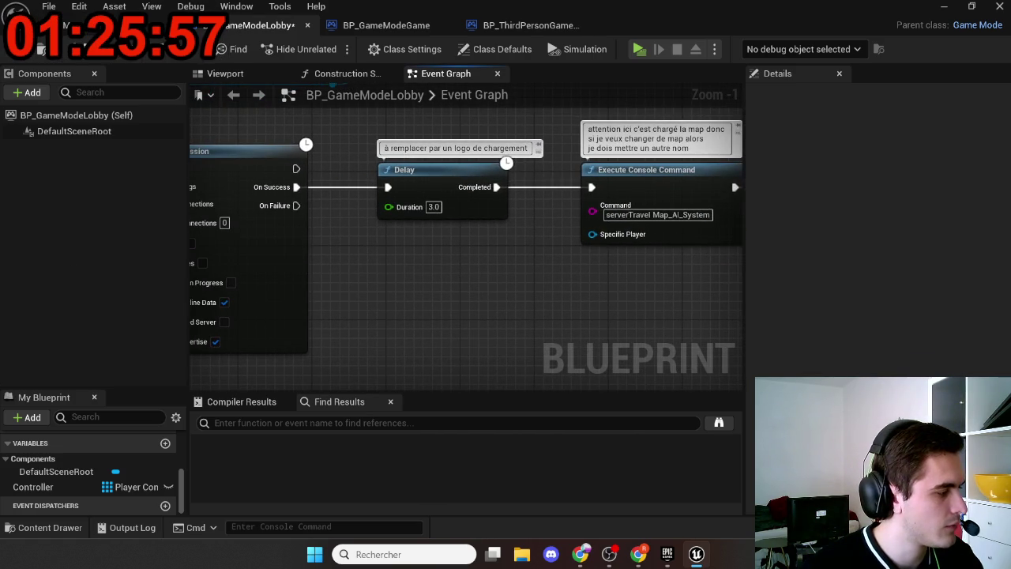
pyautogui.hotkey('alt', 'Tab')
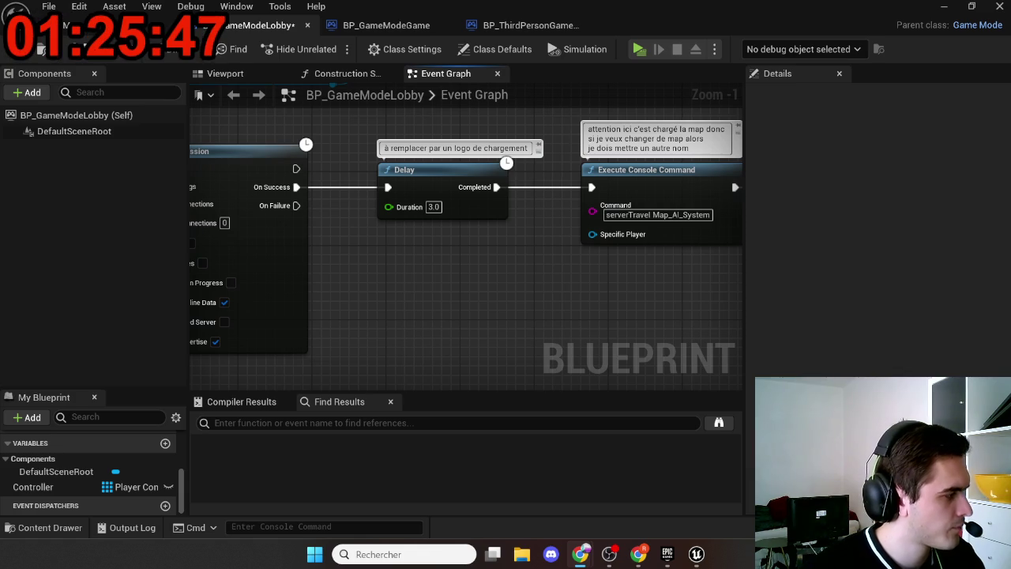
pyautogui.scroll(-11, 383, 324)
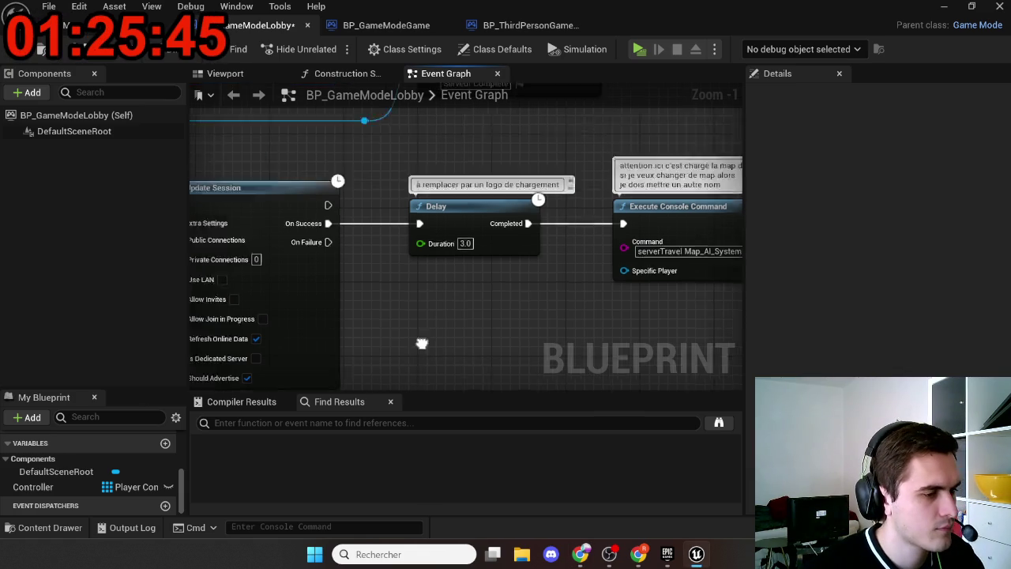
pyautogui.scroll(8, 408, 198)
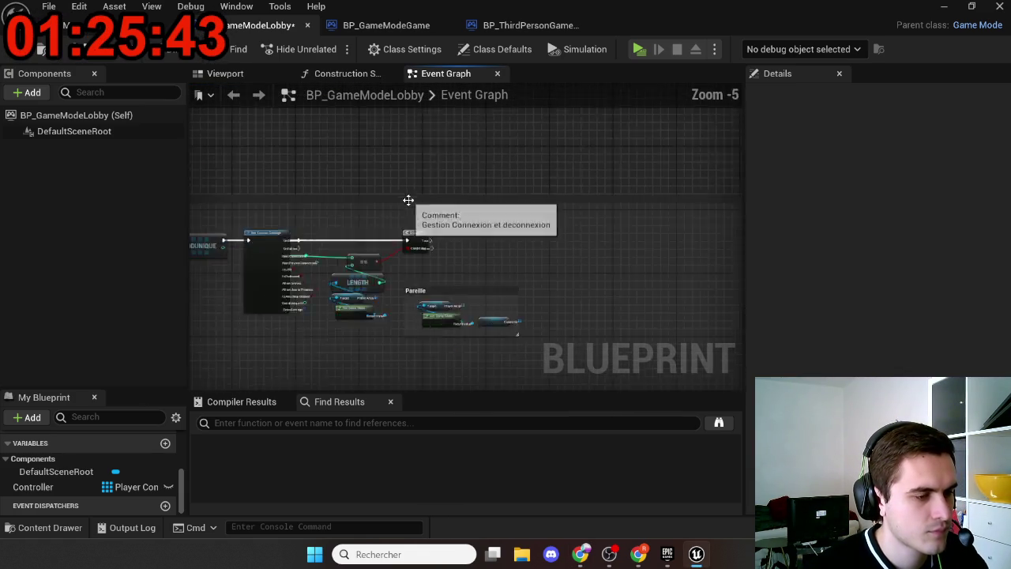
pyautogui.moveTo(444, 280)
pyautogui.mouseDown()
pyautogui.moveTo(470, 266)
pyautogui.moveTo(445, 208)
pyautogui.mouseUp()
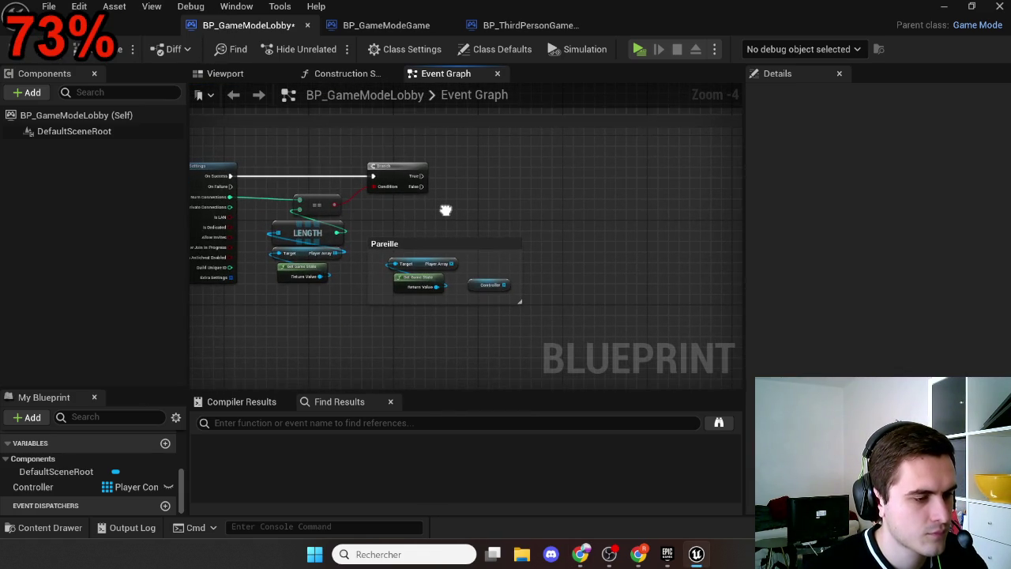
pyautogui.scroll(-8, 442, 204)
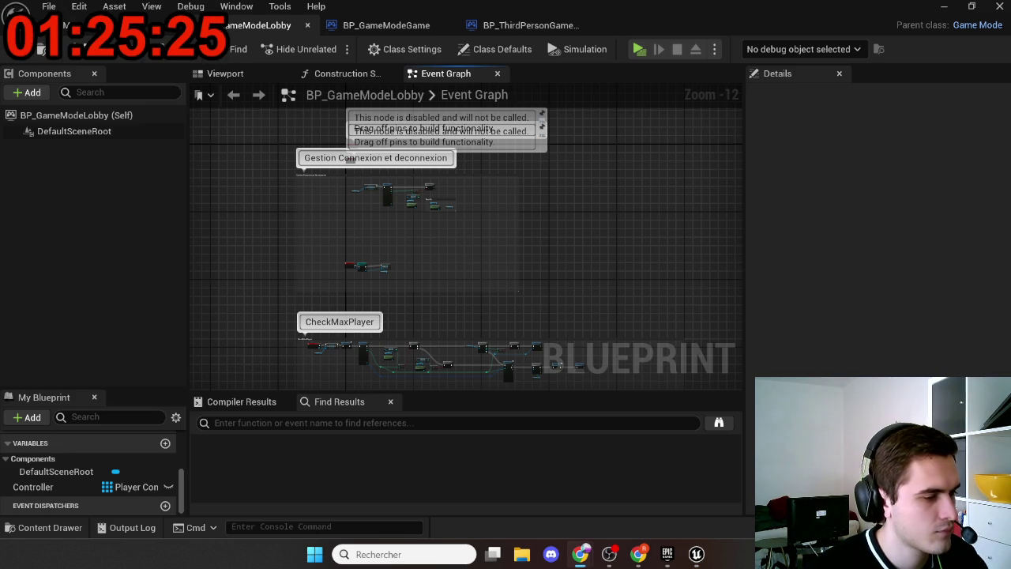
# Connect the For Each Loop's Array Element to Specific Player, adding a reroute point on the wire
pyautogui.scroll(8, 350, 266)
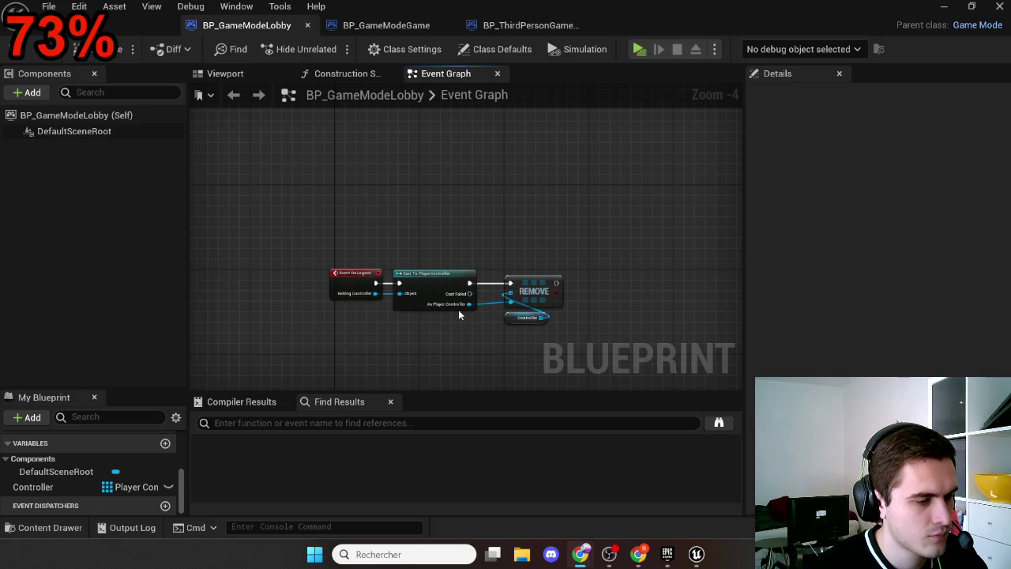
pyautogui.scroll(1, 458, 309)
pyautogui.scroll(-8, 474, 320)
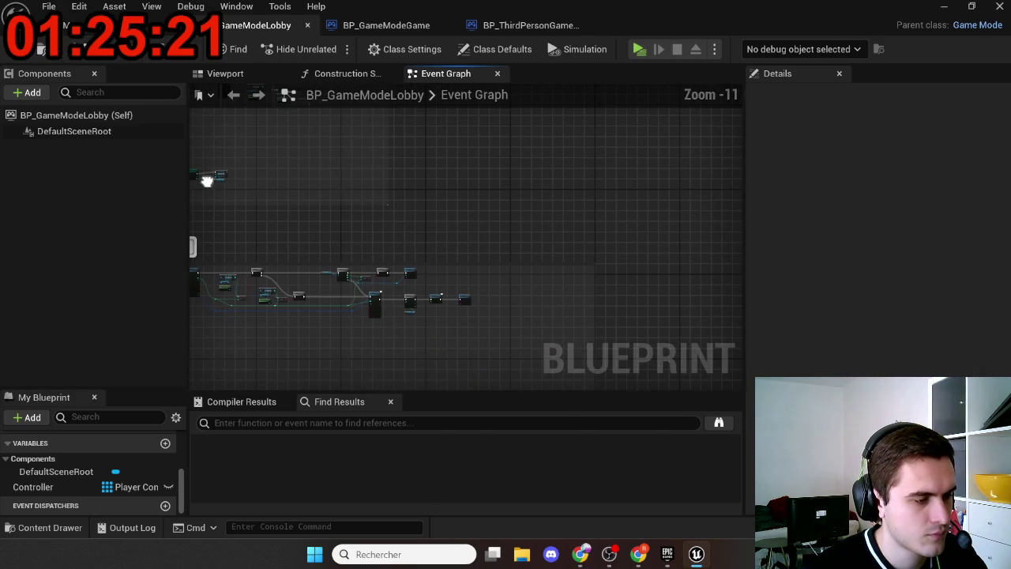
pyautogui.scroll(7, 412, 293)
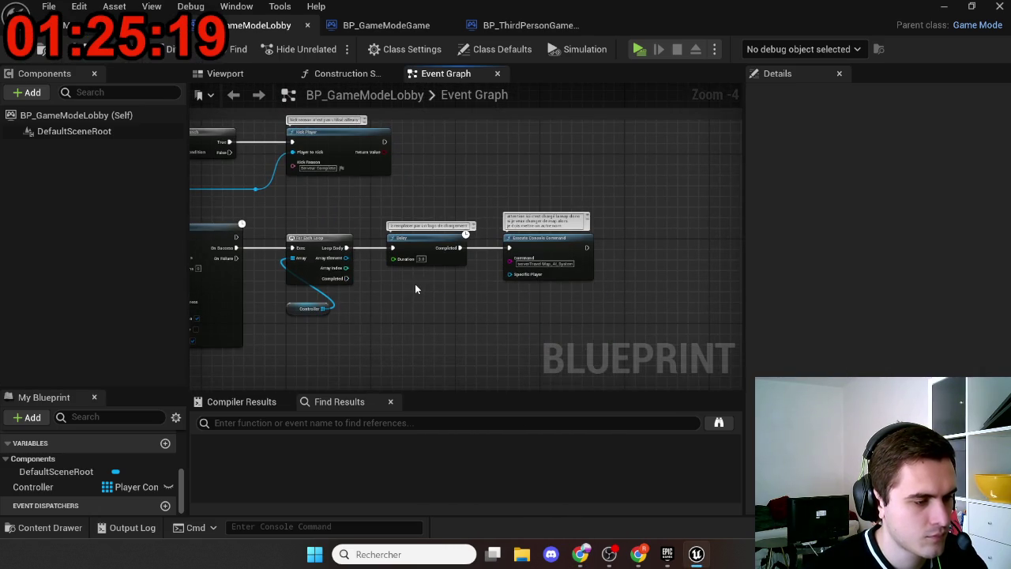
pyautogui.scroll(-2, 579, 266)
pyautogui.scroll(3, 592, 273)
pyautogui.moveTo(592, 273)
pyautogui.mouseDown()
pyautogui.moveTo(578, 279)
pyautogui.moveTo(670, 281)
pyautogui.moveTo(455, 307)
pyautogui.mouseUp()
pyautogui.scroll(-1, 598, 286)
pyautogui.scroll(3, 408, 325)
pyautogui.moveTo(399, 230)
pyautogui.mouseDown()
pyautogui.moveTo(655, 282)
pyautogui.moveTo(690, 260)
pyautogui.mouseUp()
pyautogui.moveTo(617, 280)
pyautogui.mouseDown()
pyautogui.moveTo(463, 287)
pyautogui.moveTo(547, 236)
pyautogui.moveTo(512, 234)
pyautogui.moveTo(415, 248)
pyautogui.moveTo(462, 243)
pyautogui.moveTo(521, 269)
pyautogui.moveTo(368, 275)
pyautogui.moveTo(433, 285)
pyautogui.mouseUp()
pyautogui.doubleClick(545, 228)
# Shift the Delay and Execute Console Command nodes right and wire the Branch True output into the Delay
pyautogui.scroll(-2, 542, 275)
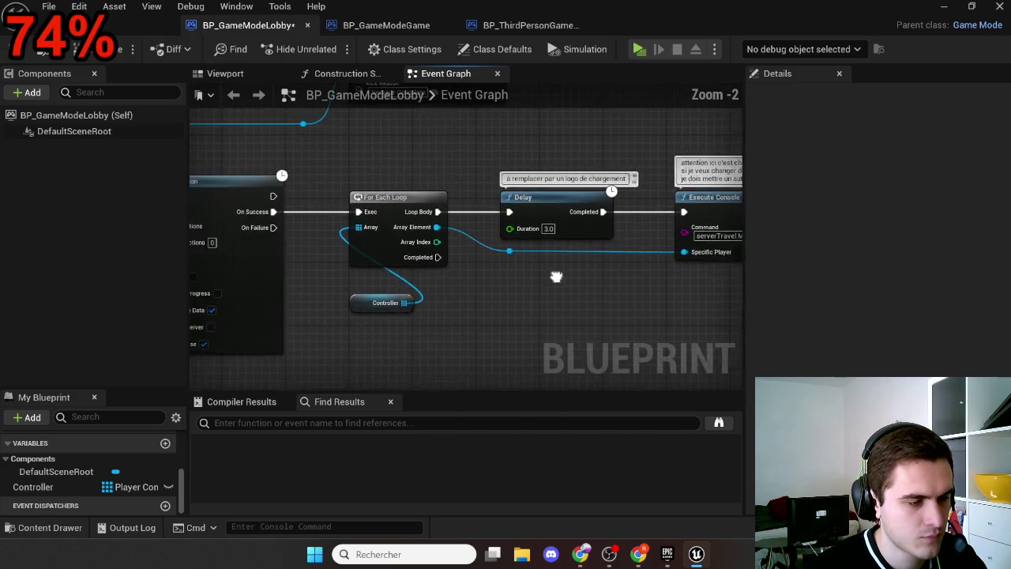
pyautogui.scroll(-5, 541, 290)
pyautogui.scroll(4, 521, 290)
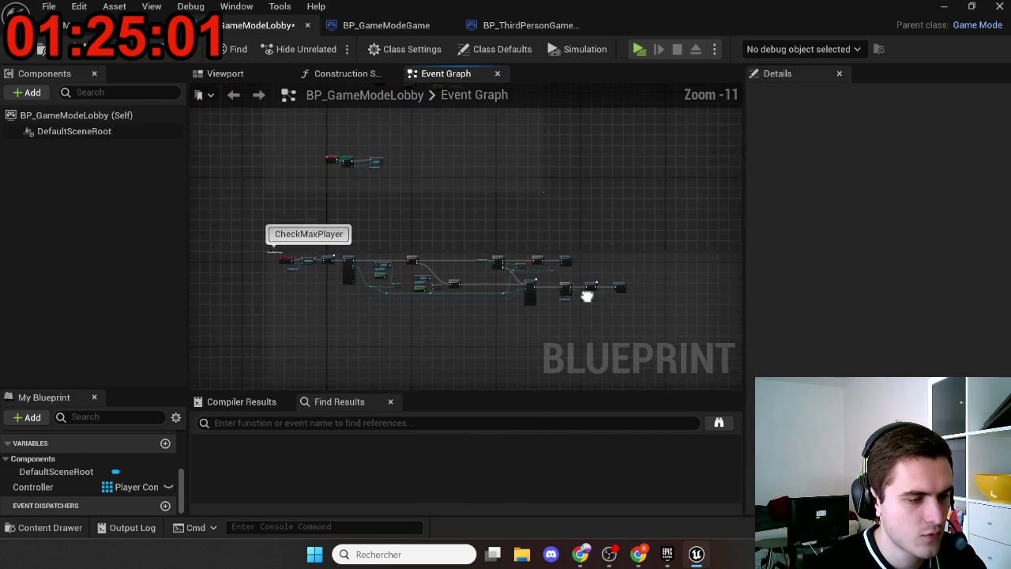
pyautogui.click(615, 245)
pyautogui.scroll(-8, 567, 233)
pyautogui.scroll(9, 489, 205)
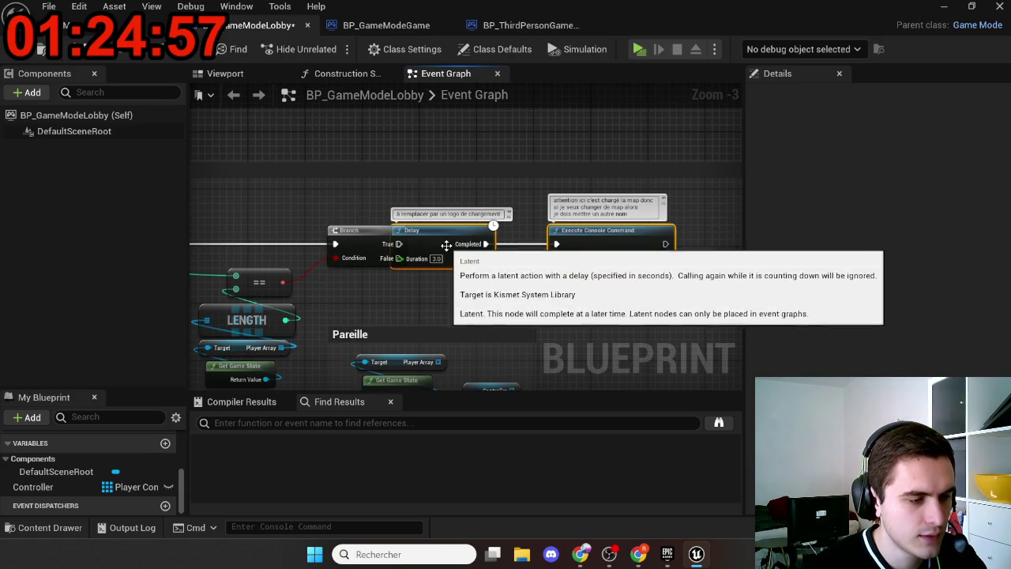
pyautogui.moveTo(447, 248); pyautogui.dragTo(497, 248)
pyautogui.moveTo(399, 244); pyautogui.dragTo(449, 244)
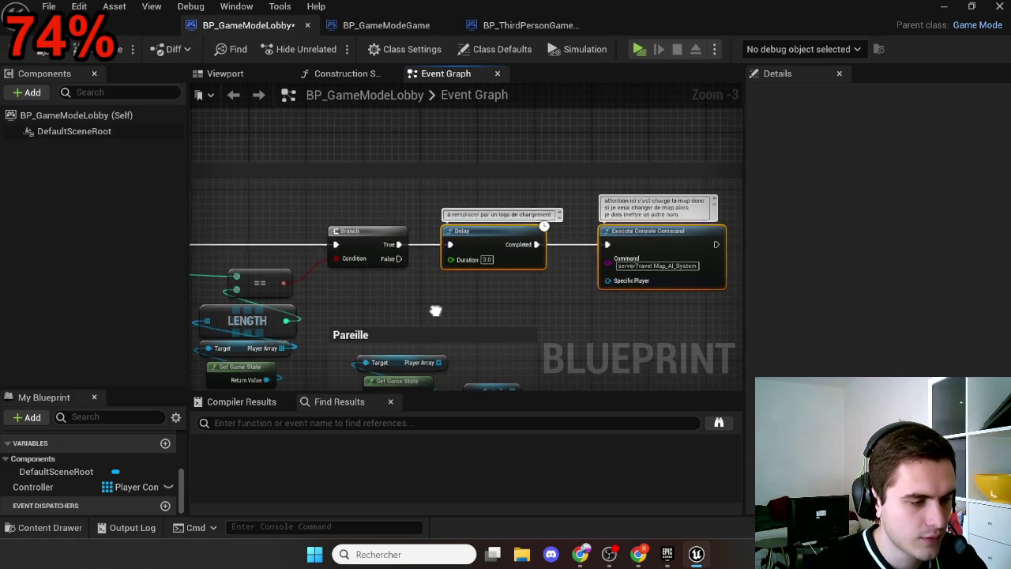
pyautogui.scroll(-9, 435, 310)
pyautogui.scroll(8, 397, 275)
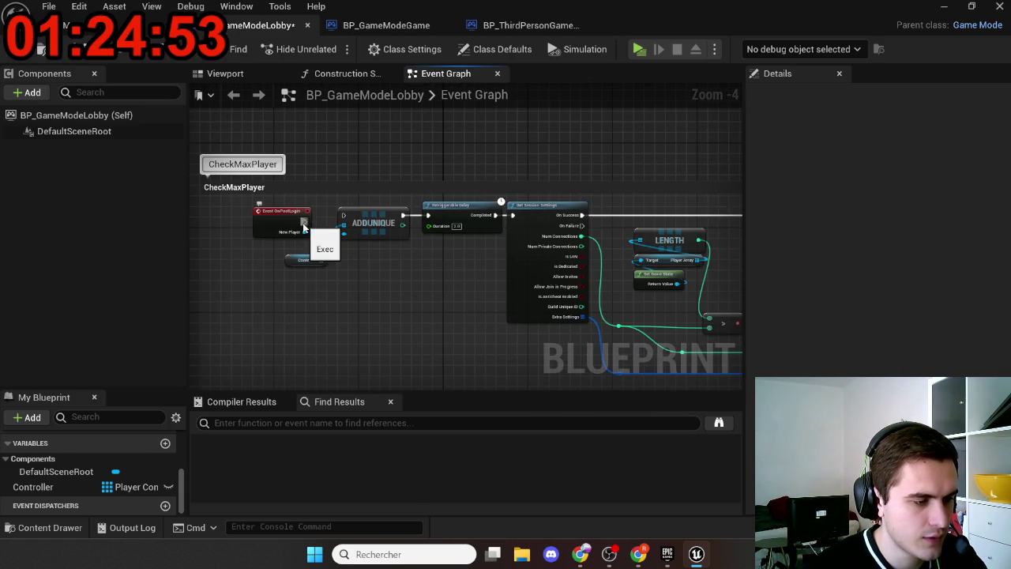
# Move Event OnPostLogin higher and wire its New Player output into ADDUNIQUE
pyautogui.click(280, 211)
pyautogui.moveTo(281, 211)
pyautogui.mouseDown()
pyautogui.moveTo(305, 75)
pyautogui.moveTo(314, 105)
pyautogui.moveTo(331, 72)
pyautogui.moveTo(362, 130)
pyautogui.moveTo(484, 191)
pyautogui.moveTo(555, 197)
pyautogui.moveTo(540, 191)
pyautogui.mouseUp()
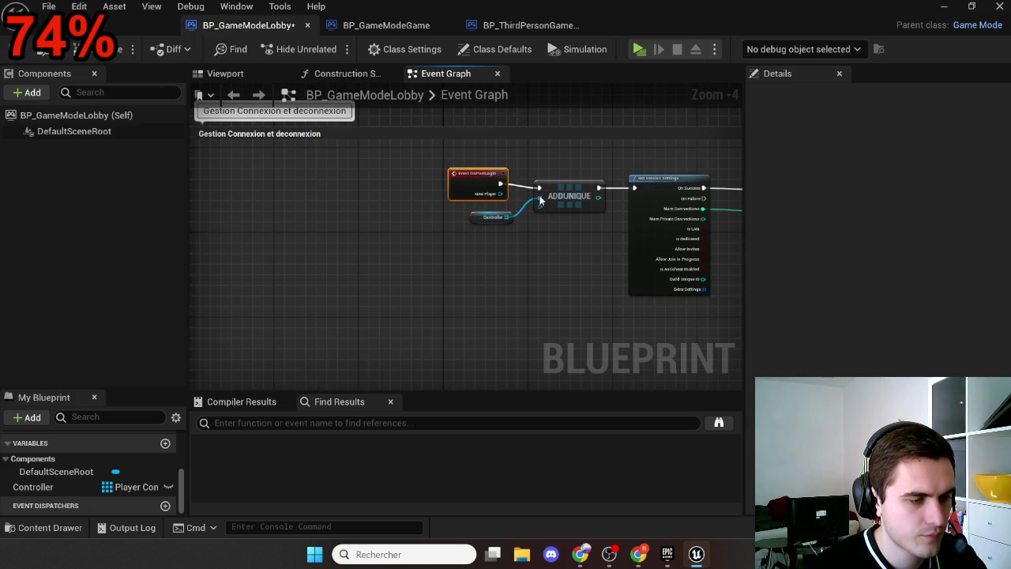
pyautogui.click(553, 207)
pyautogui.moveTo(547, 245)
pyautogui.mouseDown()
pyautogui.moveTo(536, 257)
pyautogui.moveTo(242, 225)
pyautogui.mouseUp()
pyautogui.moveTo(600, 210); pyautogui.dragTo(467, 205)
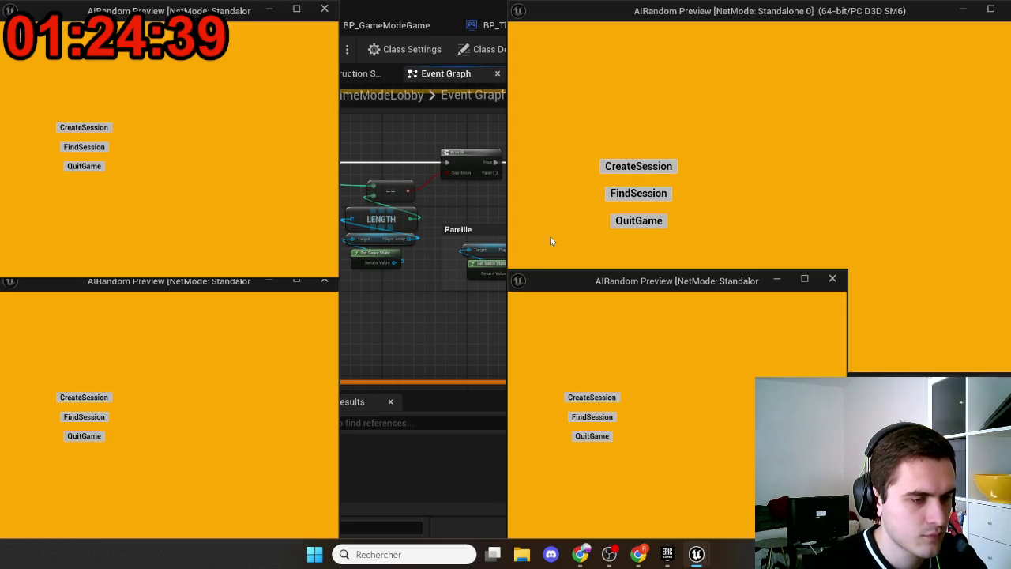
# Play with four clients, join the session via FindSession, and confirm all travel to the game map
pyautogui.click(639, 164)
pyautogui.click(596, 418)
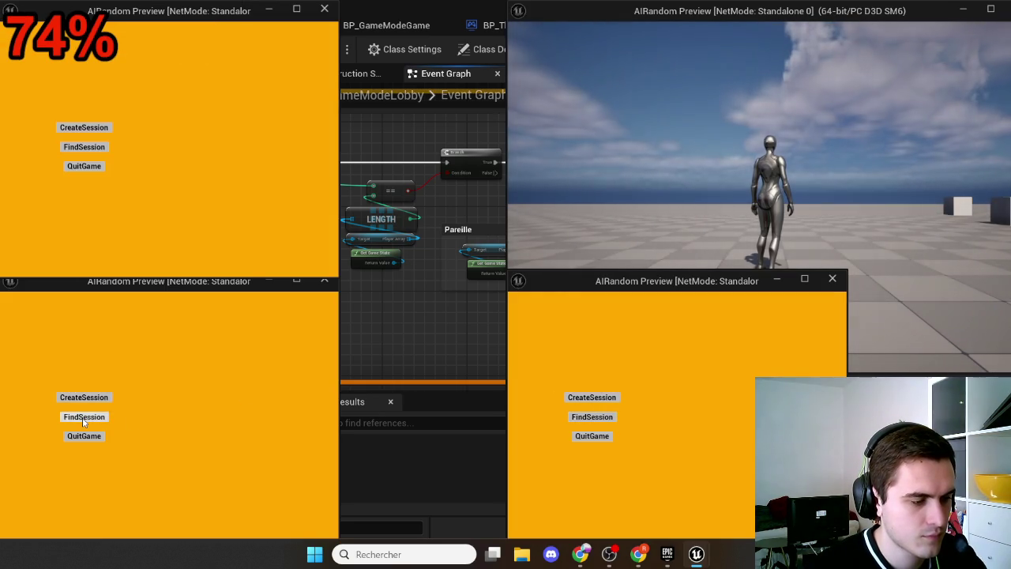
pyautogui.click(85, 151)
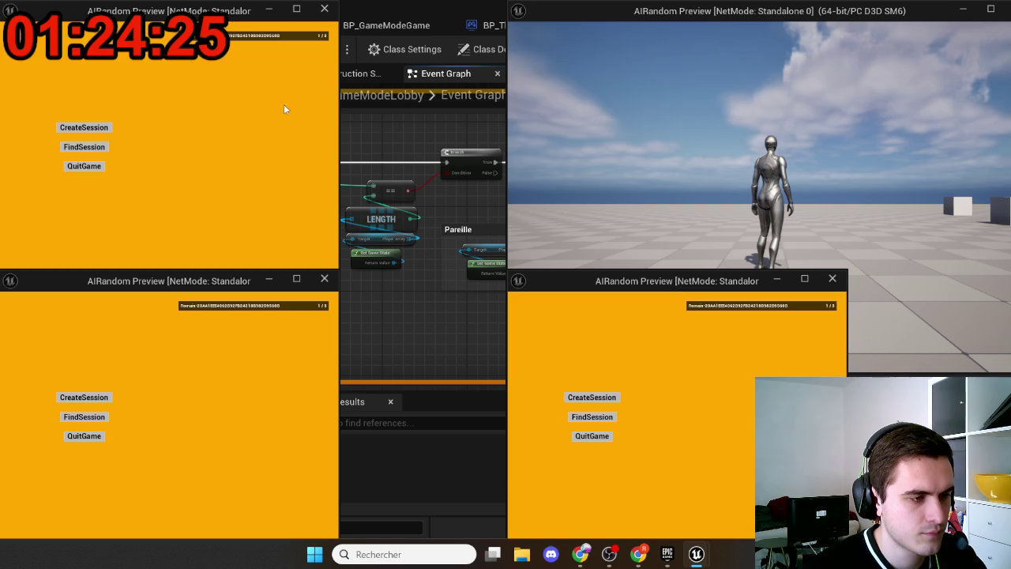
pyautogui.click(266, 28)
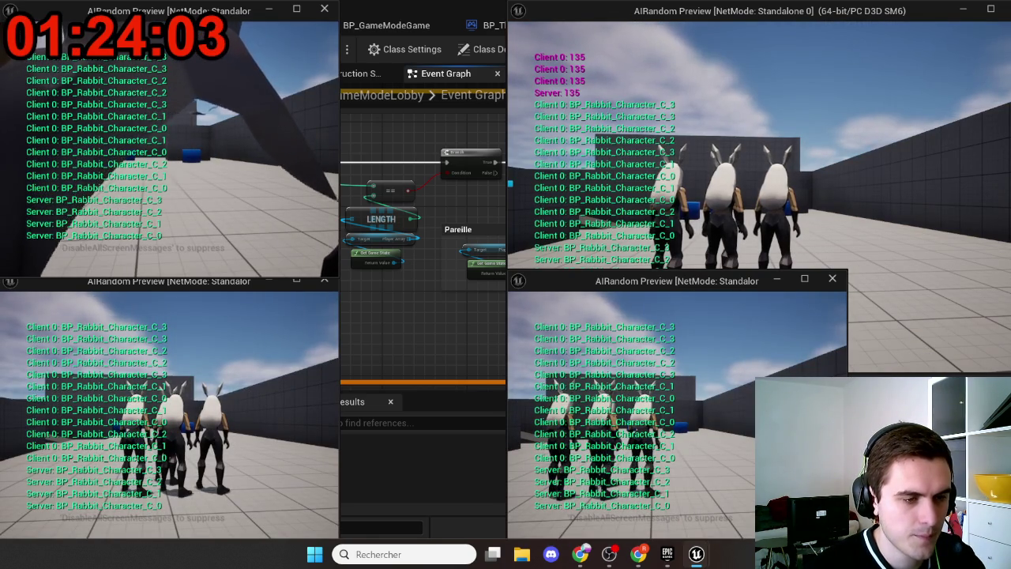
pyautogui.press('Escape')
# Delete the For Each Loop, its Controller node and the duplicate Delay/Execute Console Command pair
pyautogui.scroll(3, 467, 300)
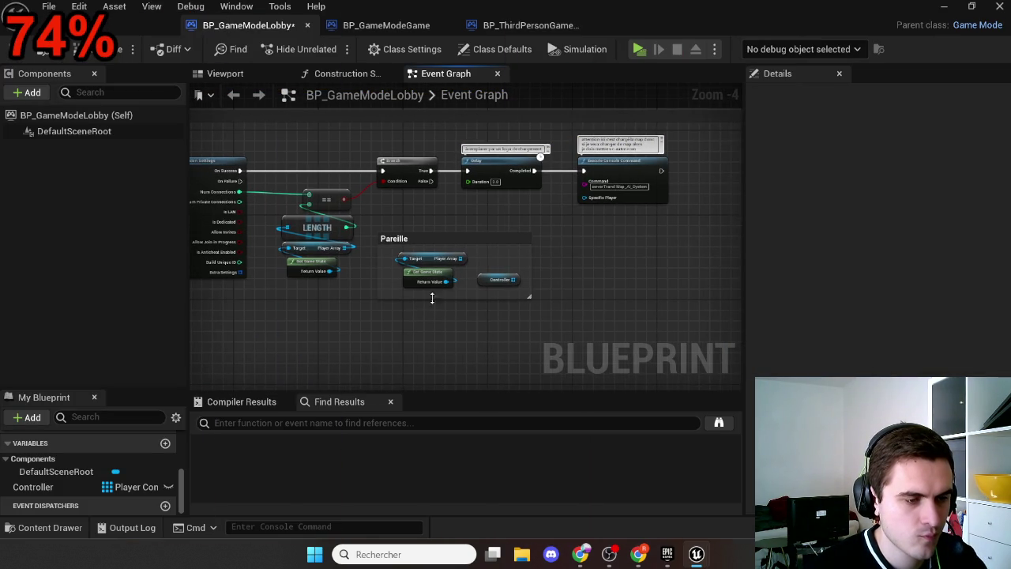
pyautogui.scroll(-3, 463, 195)
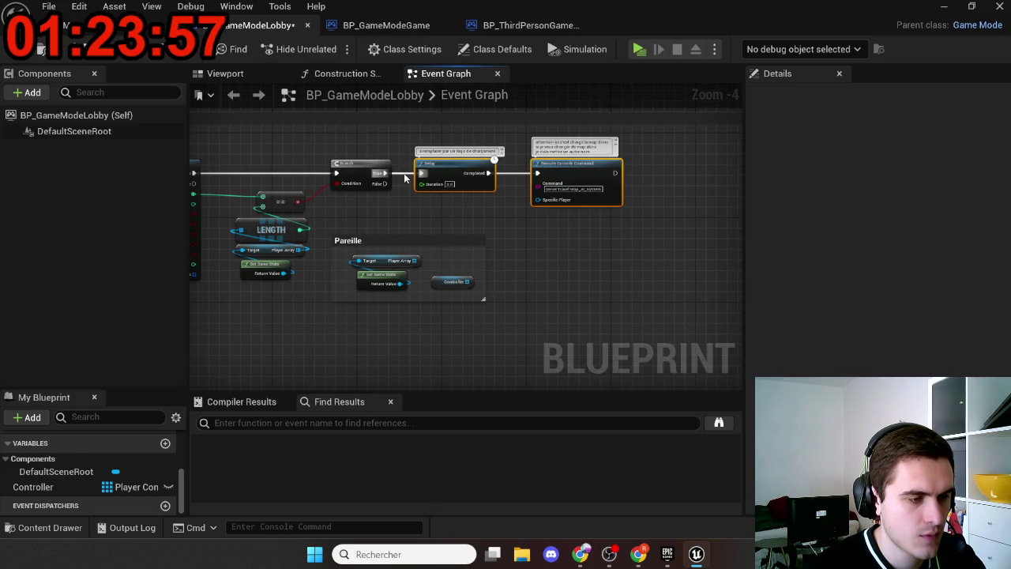
pyautogui.moveTo(479, 162)
pyautogui.mouseDown()
pyautogui.moveTo(492, 462)
pyautogui.moveTo(643, 320)
pyautogui.moveTo(774, 299)
pyautogui.moveTo(663, 284)
pyautogui.moveTo(660, 332)
pyautogui.moveTo(488, 271)
pyautogui.moveTo(539, 241)
pyautogui.moveTo(733, 202)
pyautogui.moveTo(688, 198)
pyautogui.mouseUp()
pyautogui.click(487, 270)
pyautogui.click(493, 225)
pyautogui.press('Delete')
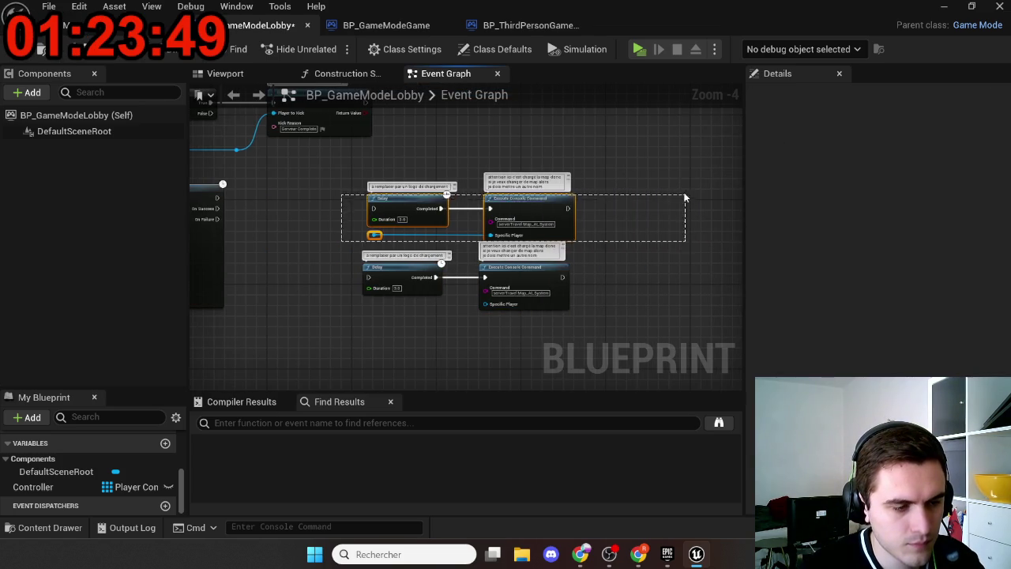
pyautogui.press('Delete')
# Move the remaining Delay/Execute pair beside Update Session and wire On Success into the 3.0-second Delay
pyautogui.moveTo(545, 210); pyautogui.dragTo(659, 213)
pyautogui.moveTo(513, 305)
pyautogui.mouseDown()
pyautogui.moveTo(638, 267)
pyautogui.moveTo(498, 189)
pyautogui.mouseUp()
pyautogui.scroll(4, 341, 209)
pyautogui.moveTo(318, 203); pyautogui.dragTo(357, 206)
pyautogui.scroll(-2, 388, 287)
pyautogui.moveTo(625, 249); pyautogui.dragTo(663, 254)
pyautogui.moveTo(662, 255); pyautogui.dragTo(681, 285)
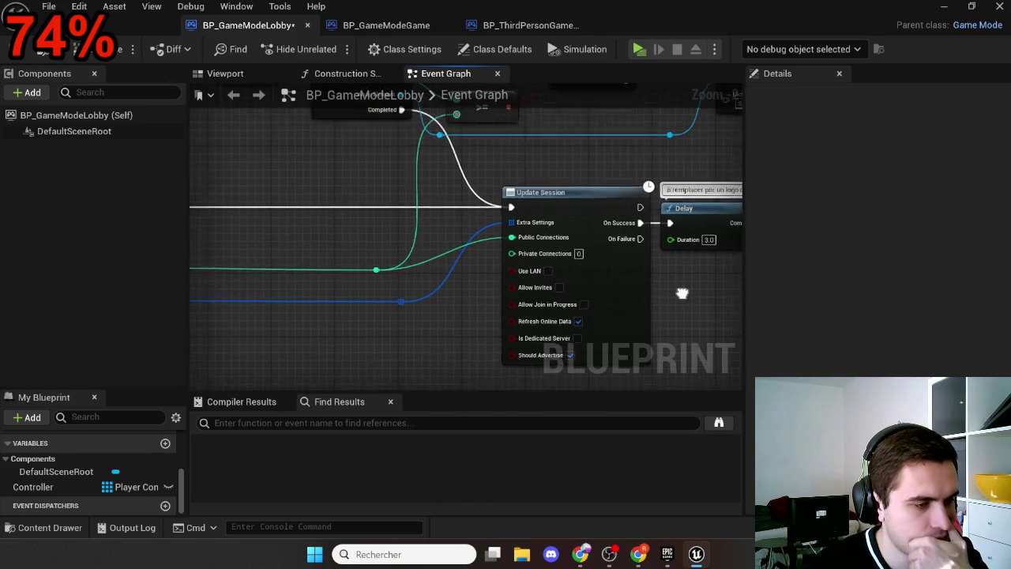
pyautogui.scroll(-2, 553, 260)
pyautogui.moveTo(473, 261); pyautogui.dragTo(618, 272)
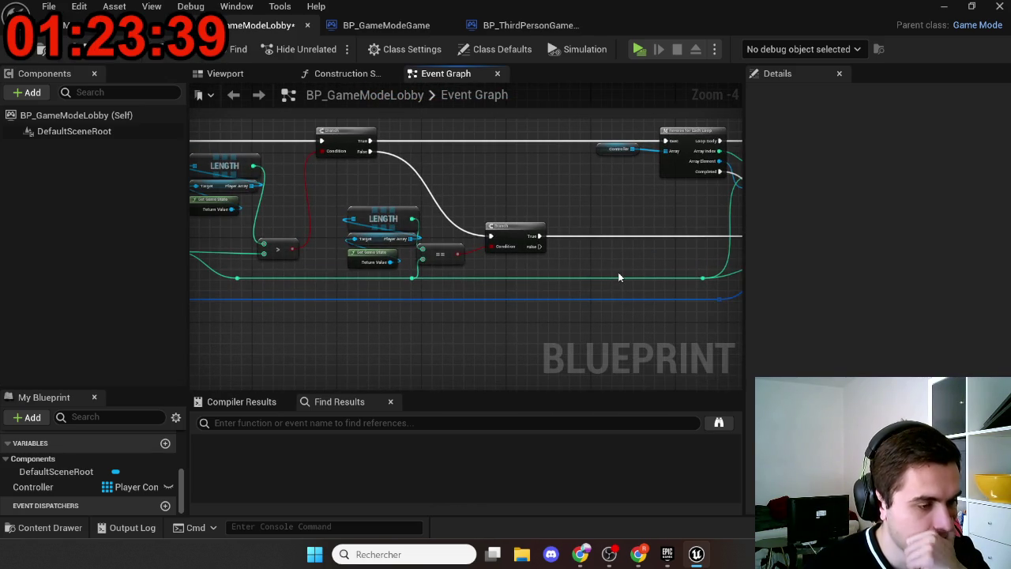
pyautogui.moveTo(542, 253)
pyautogui.mouseDown()
pyautogui.moveTo(704, 239)
pyautogui.moveTo(742, 252)
pyautogui.mouseUp()
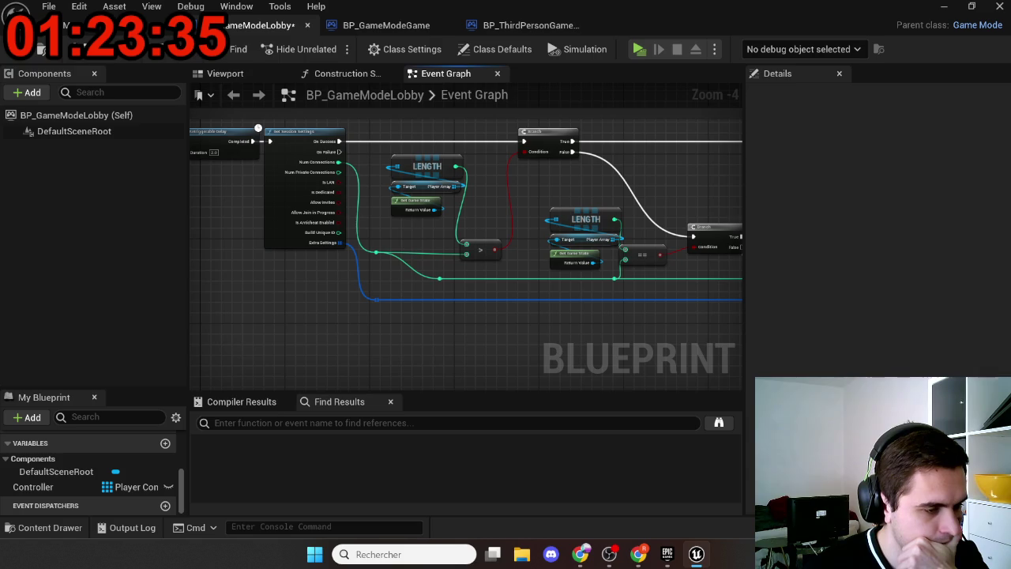